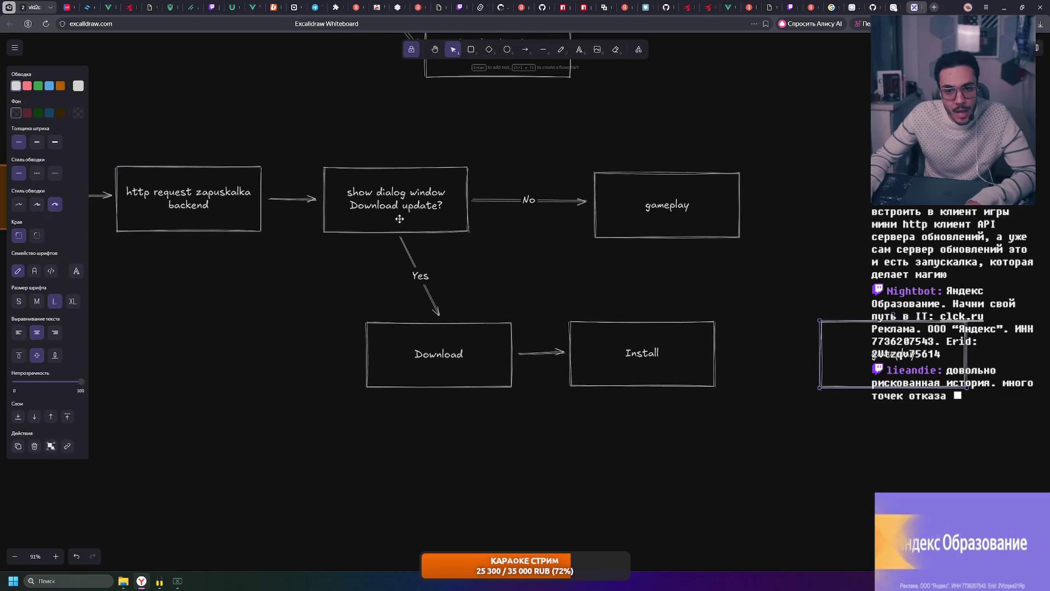
pyautogui.hscroll(-2, 454, 245)
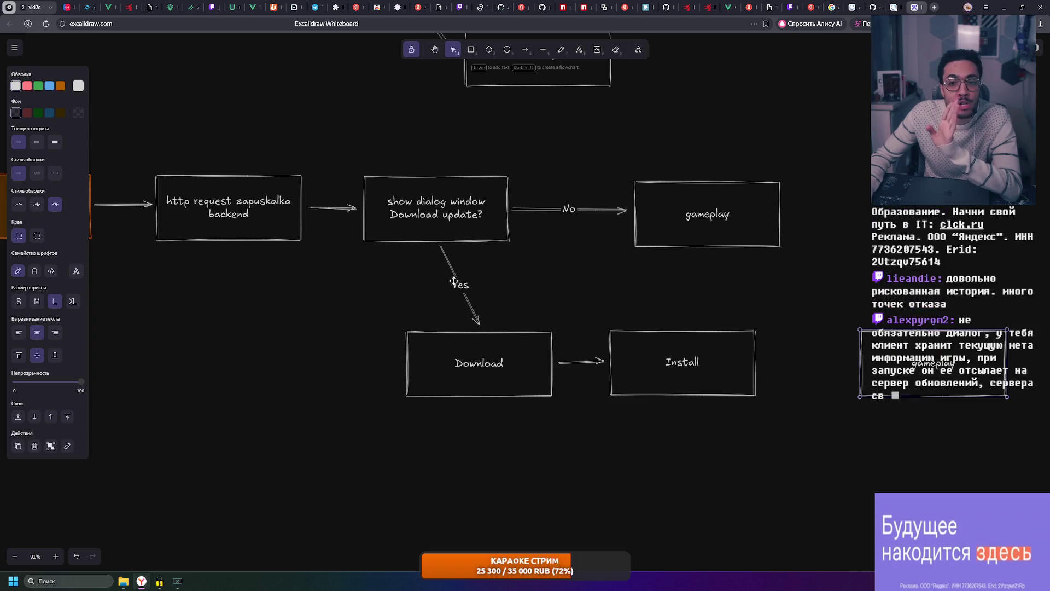
# - Relabel the Download box to "launch Zapuskalka updater process"
pyautogui.doubleClick(483, 369)
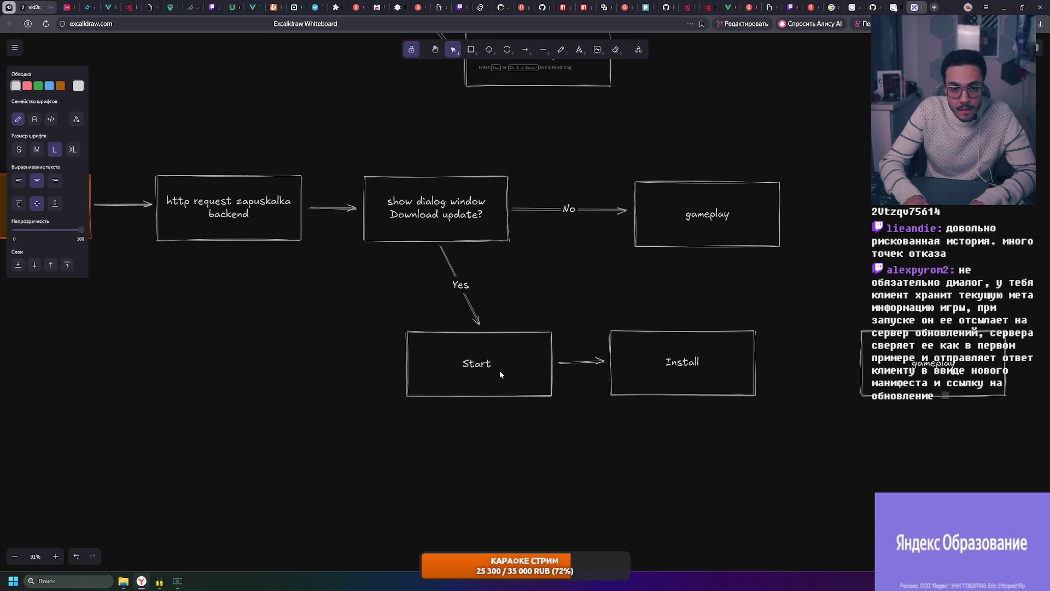
pyautogui.hscroll(-5, 499, 370)
pyautogui.scroll(3, 500, 370)
pyautogui.scroll(1, 574, 313)
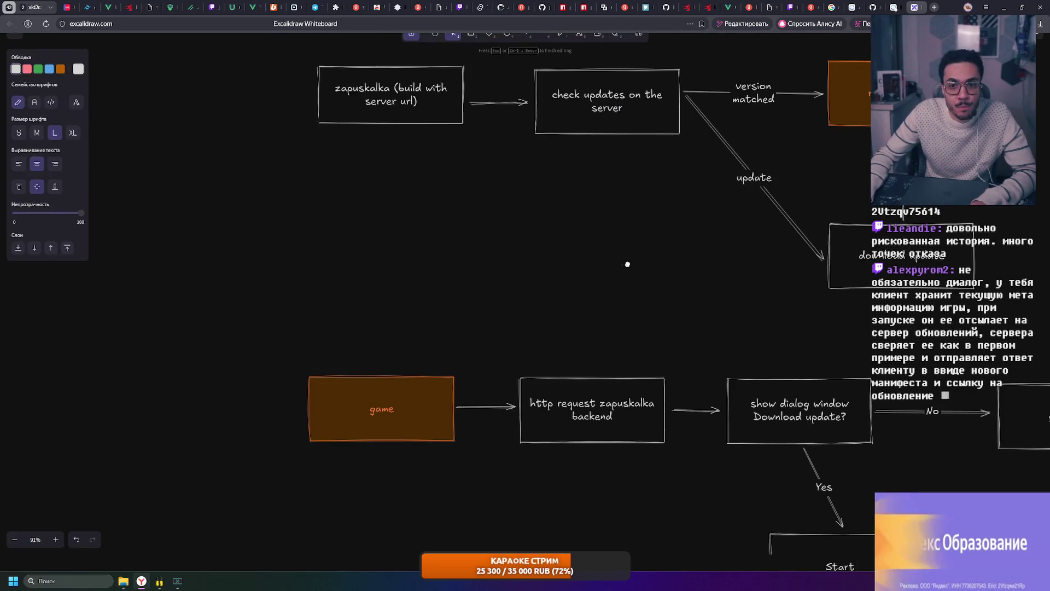
pyautogui.hscroll(5, 629, 265)
pyautogui.scroll(-3, 623, 312)
pyautogui.write('zapuskalka')
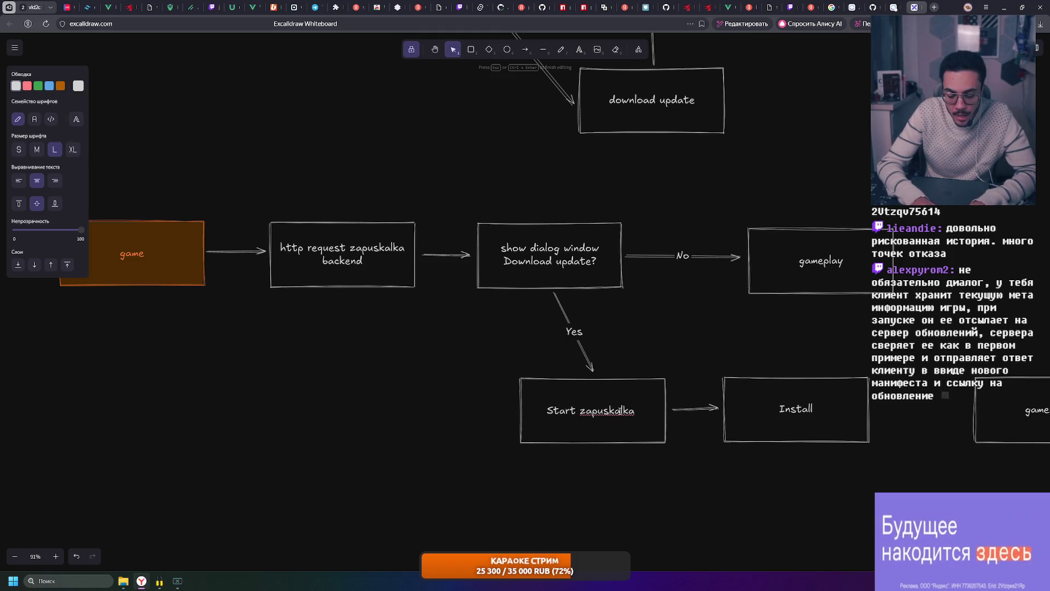
pyautogui.press('Home')
pyautogui.press('Delete')
pyautogui.press('Delete')
pyautogui.press('Delete')
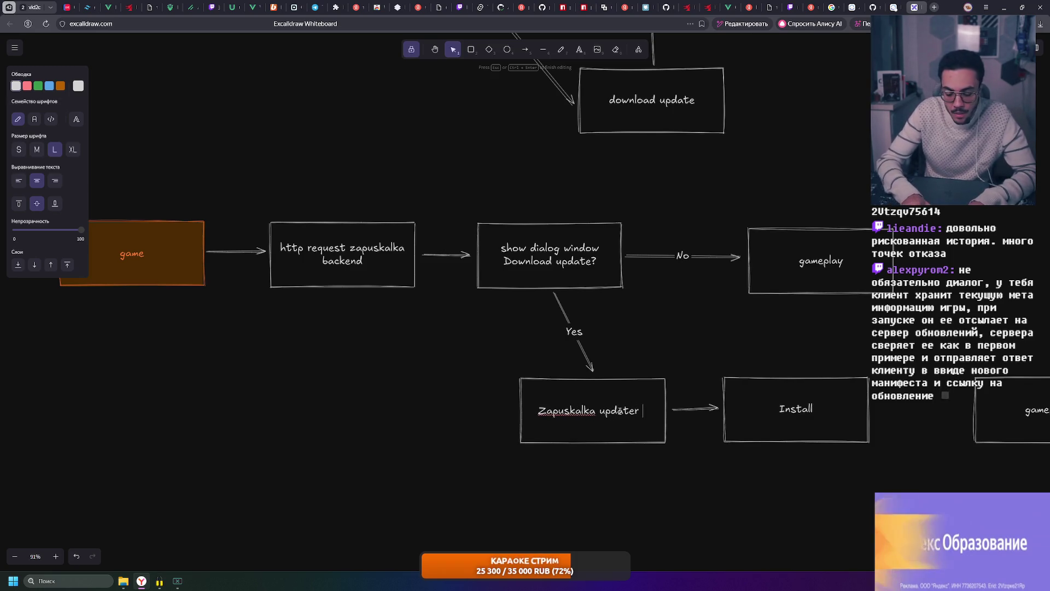
pyautogui.write('process')
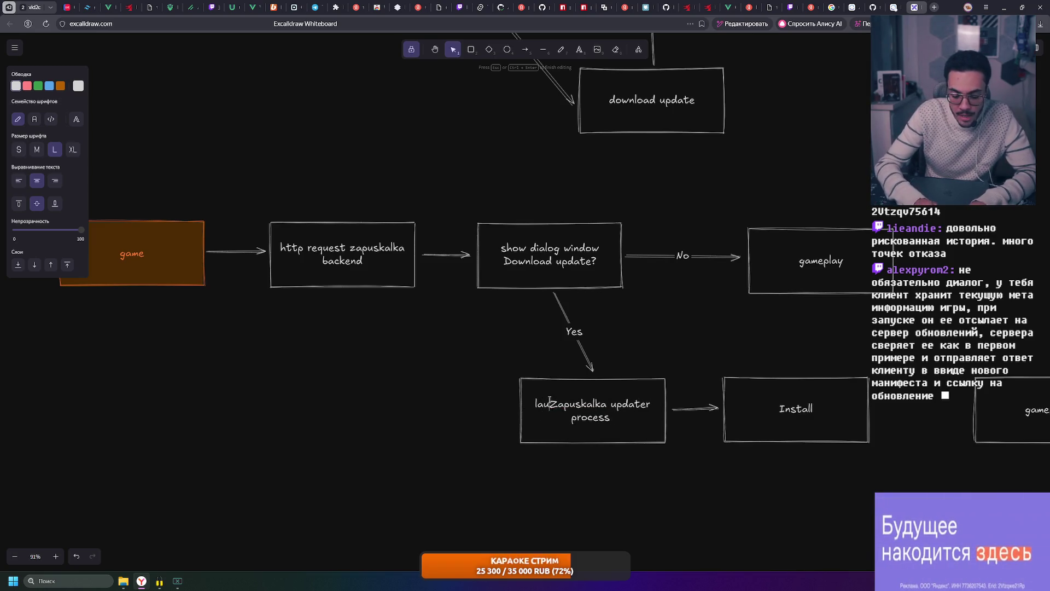
pyautogui.write('nch')
pyautogui.click(631, 480)
# - Shift the Install box slightly to the right
pyautogui.moveTo(627, 413)
pyautogui.mouseDown()
pyautogui.moveTo(548, 372)
pyautogui.moveTo(457, 351)
pyautogui.mouseUp()
pyautogui.moveTo(615, 345); pyautogui.dragTo(644, 346)
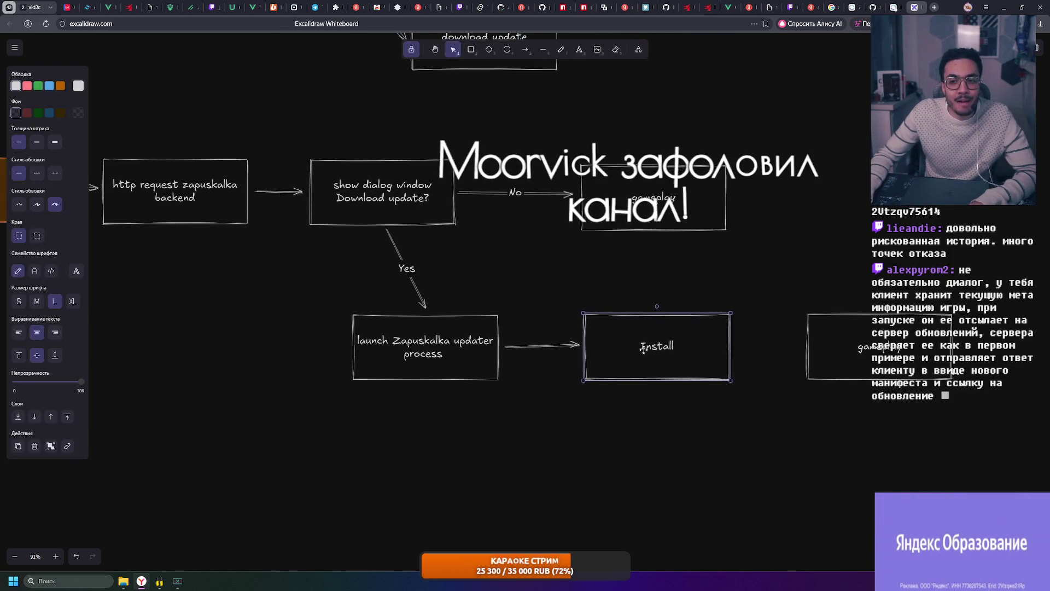
pyautogui.click(528, 280)
pyautogui.hscroll(-3, 527, 280)
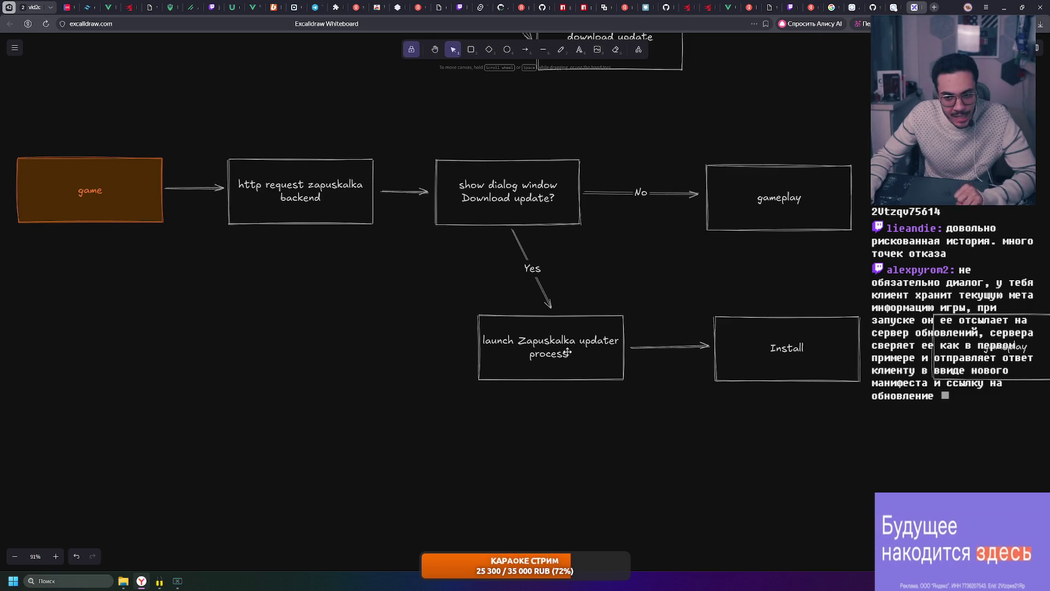
pyautogui.hscroll(3, 567, 353)
# - Rename the Install box to "Detach process" and nudge it slightly down-right
pyautogui.click(618, 329)
pyautogui.doubleClick(619, 330)
pyautogui.write('Detac')
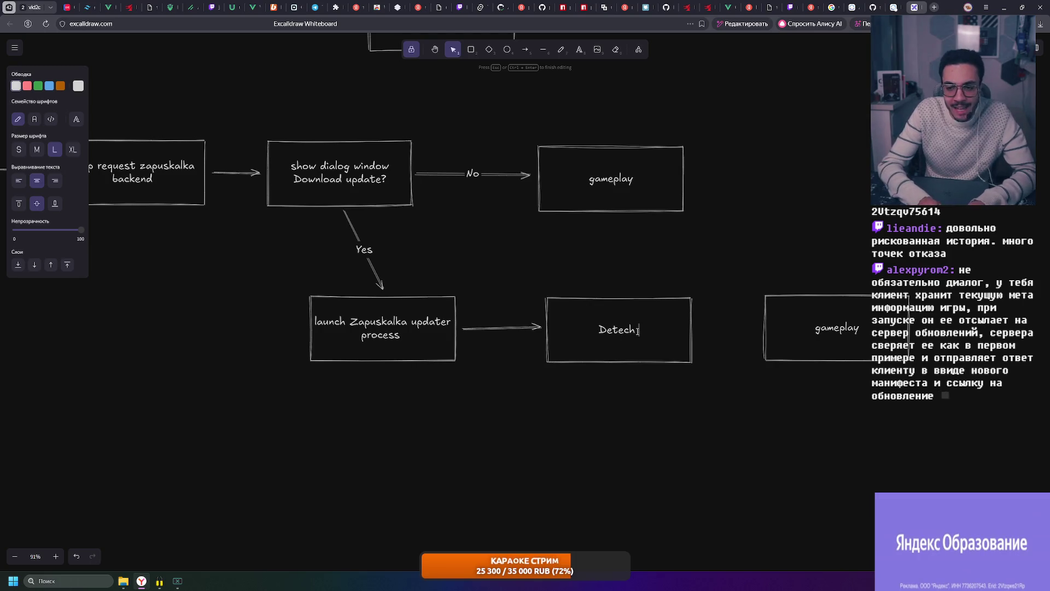
pyautogui.write('h')
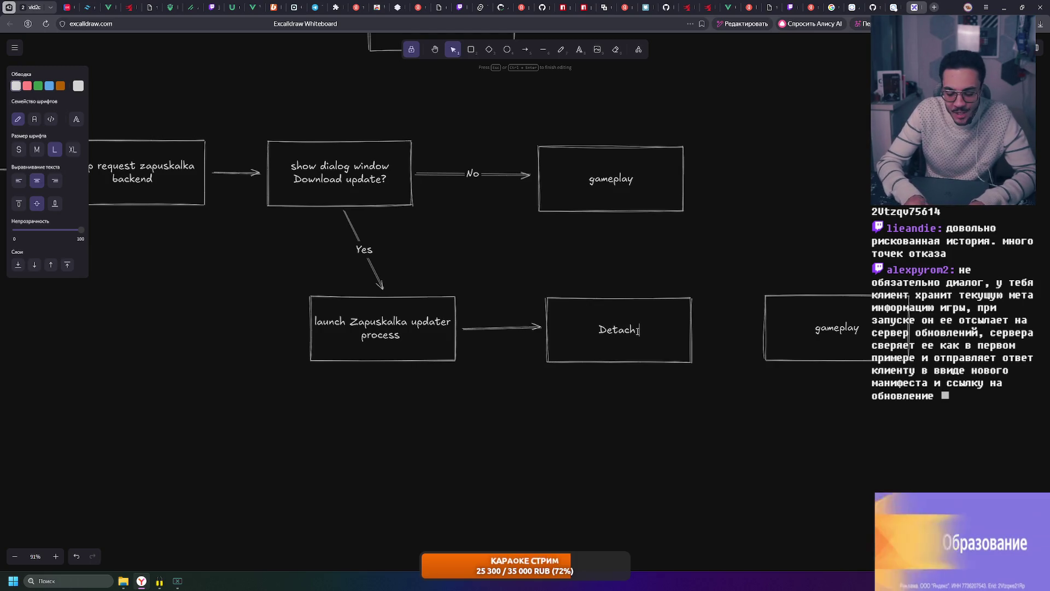
pyautogui.write(' process')
pyautogui.click(700, 283)
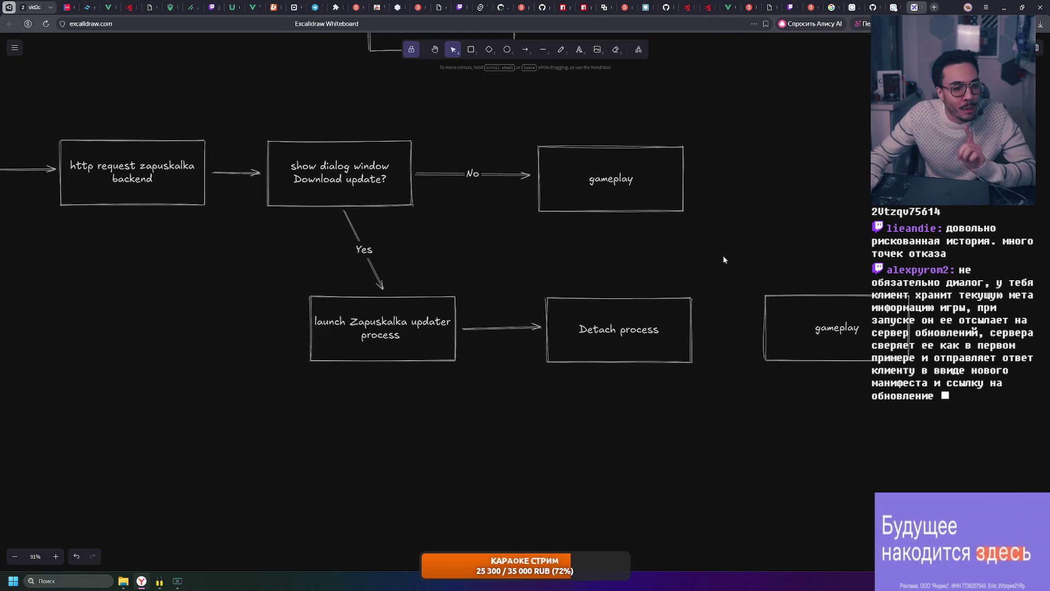
pyautogui.hscroll(2, 719, 260)
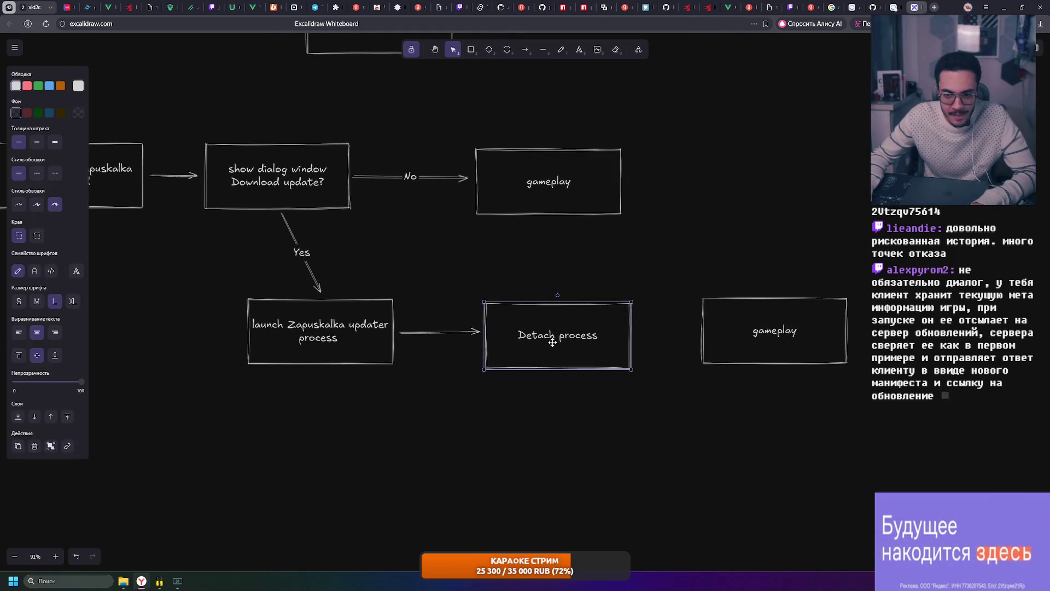
pyautogui.moveTo(551, 338); pyautogui.dragTo(555, 341)
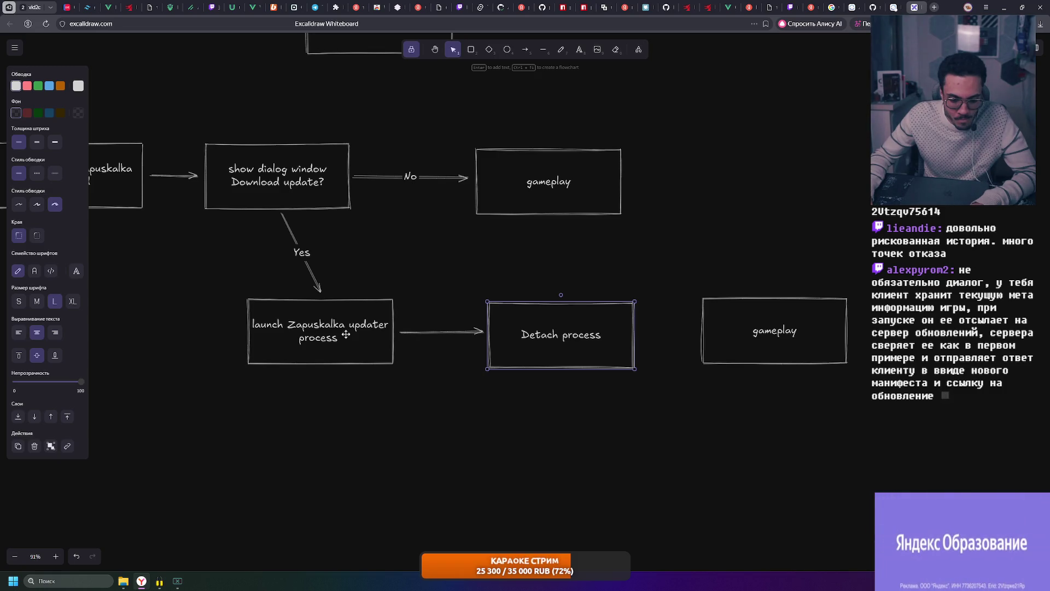
# - Switch to the browser window and start a new tab
pyautogui.hotkey('alt', 'Tab')
pyautogui.hotkey('alt', 'Tab')
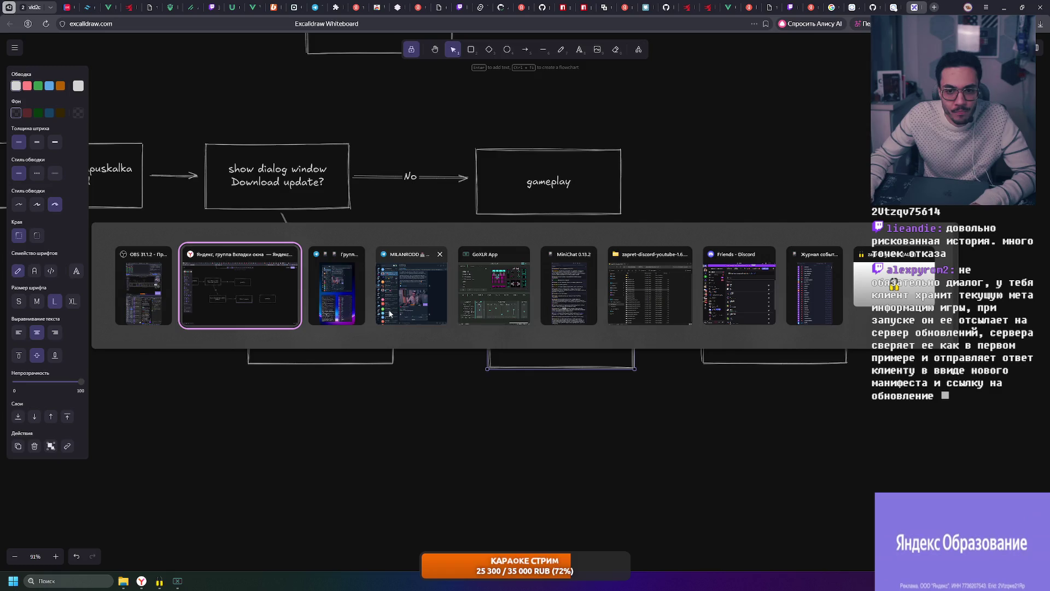
pyautogui.hotkey('alt', 'Tab')
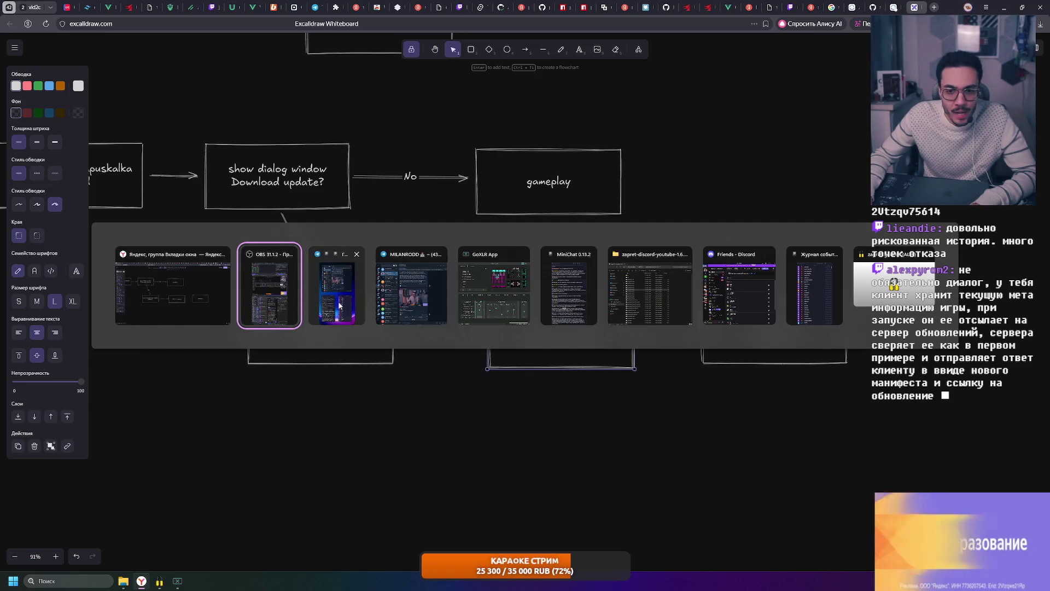
pyautogui.moveTo(173, 289)
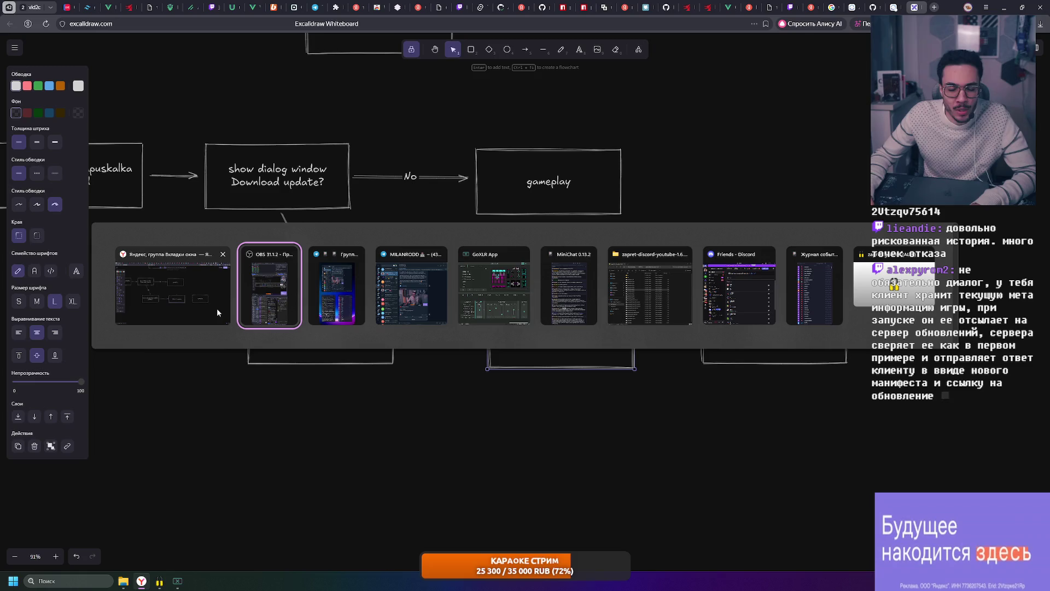
pyautogui.press('Escape')
pyautogui.click(919, 7)
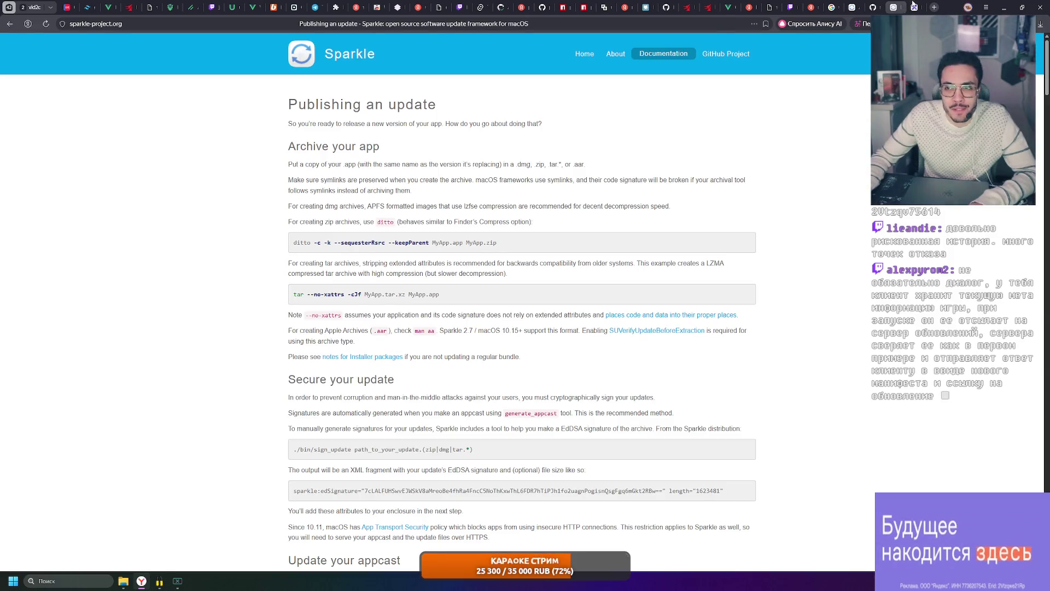
pyautogui.click(904, 7)
pyautogui.click(934, 7)
# - Search Yandex for "go detach sub process", expand the Go snippet and request Alice's AI answer
pyautogui.click(831, 23)
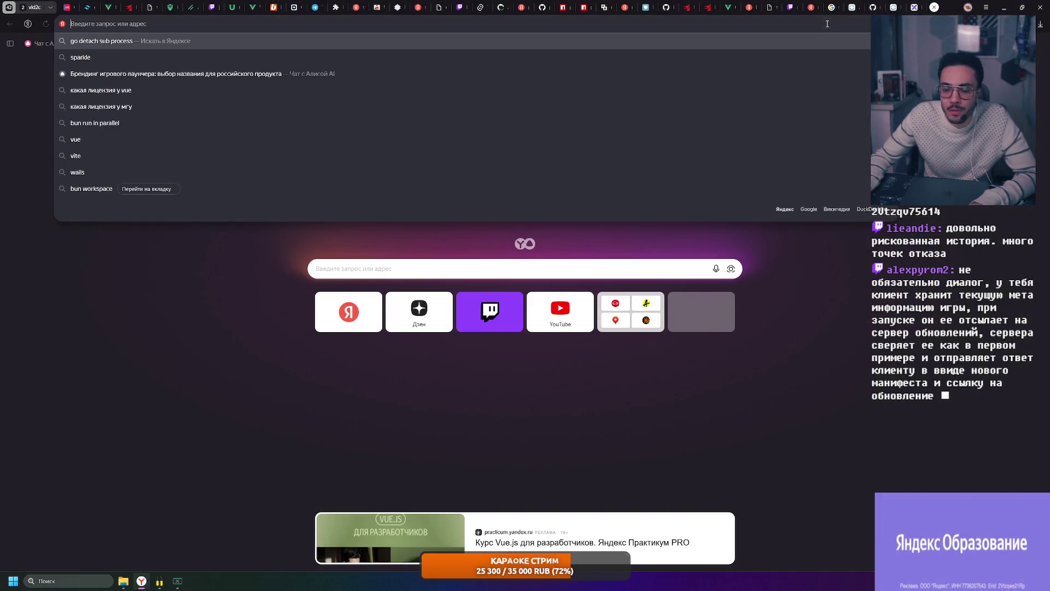
pyautogui.press('Up')
pyautogui.press('Down')
pyautogui.press('Return')
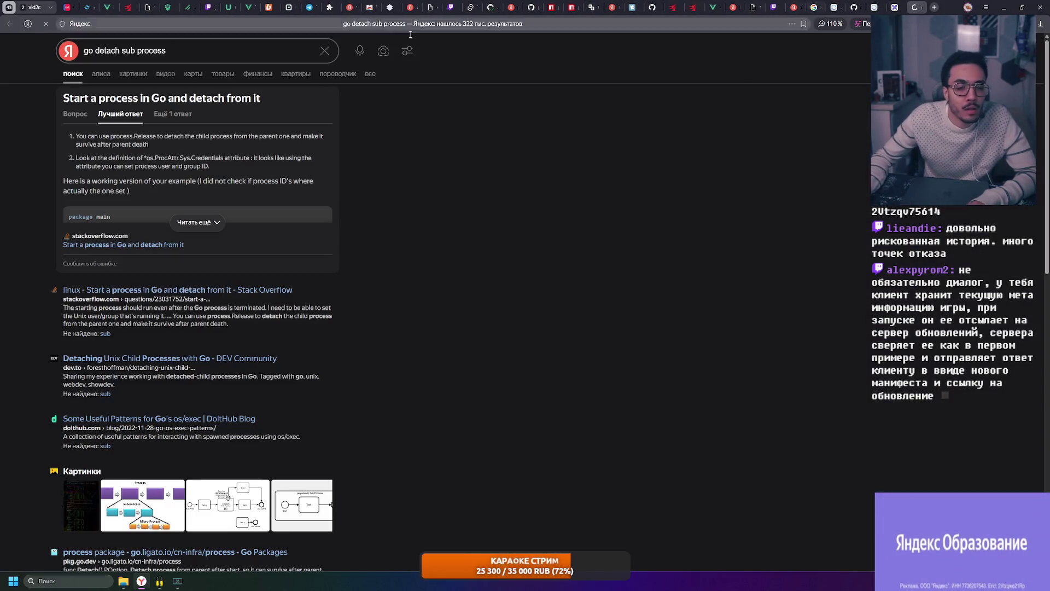
pyautogui.click(196, 222)
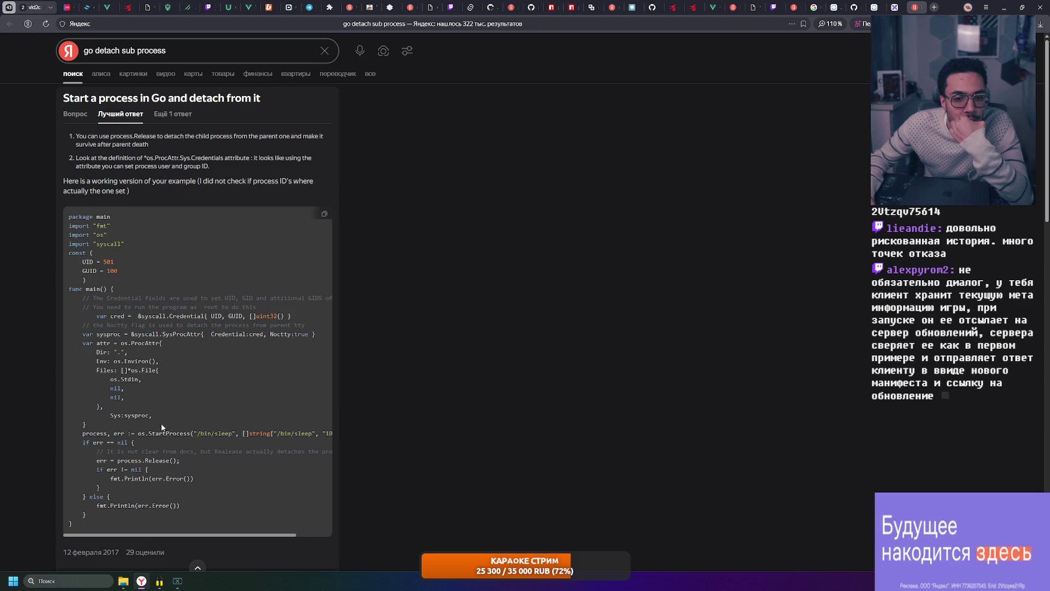
pyautogui.scroll(-1, 162, 427)
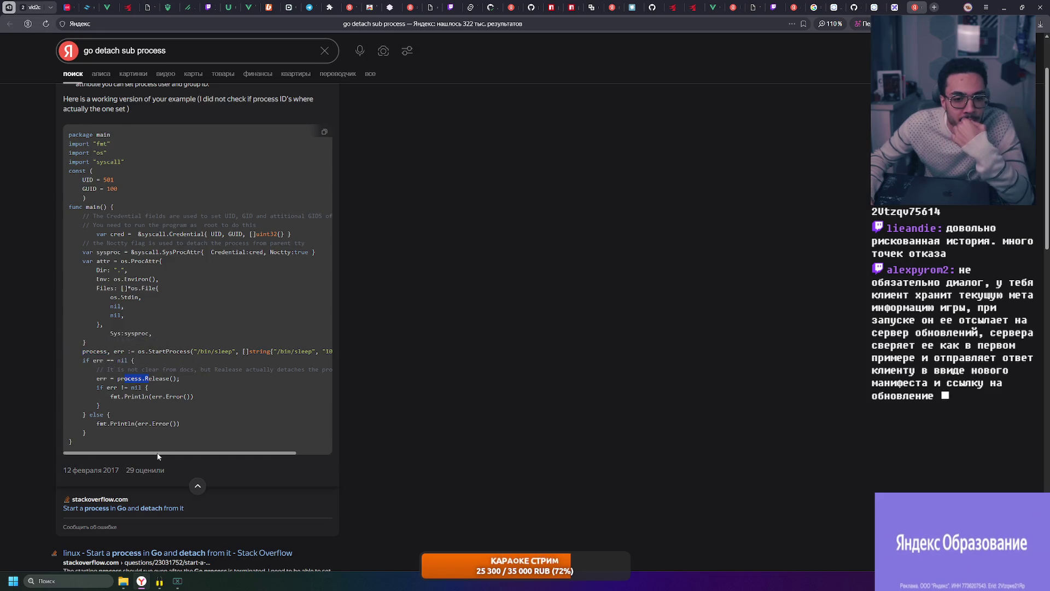
pyautogui.scroll(-2, 158, 456)
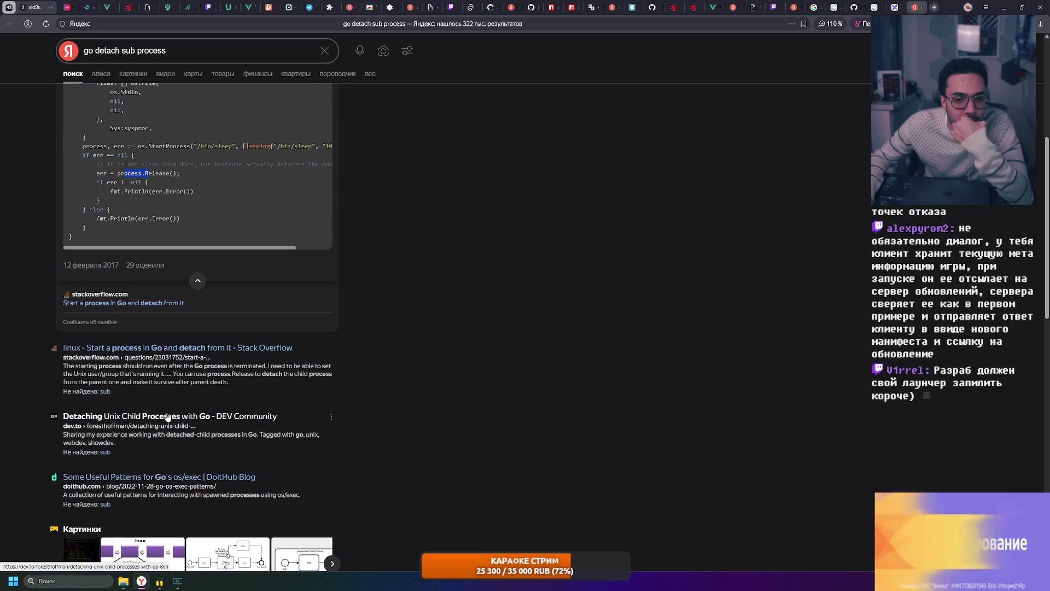
pyautogui.scroll(4, 168, 418)
pyautogui.click(100, 74)
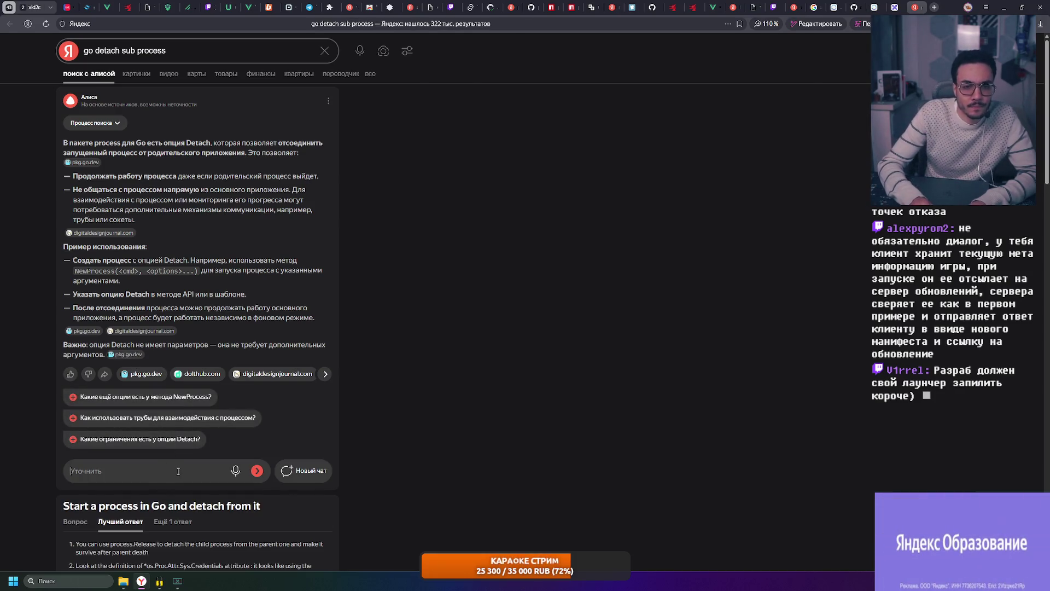
pyautogui.write('Только')
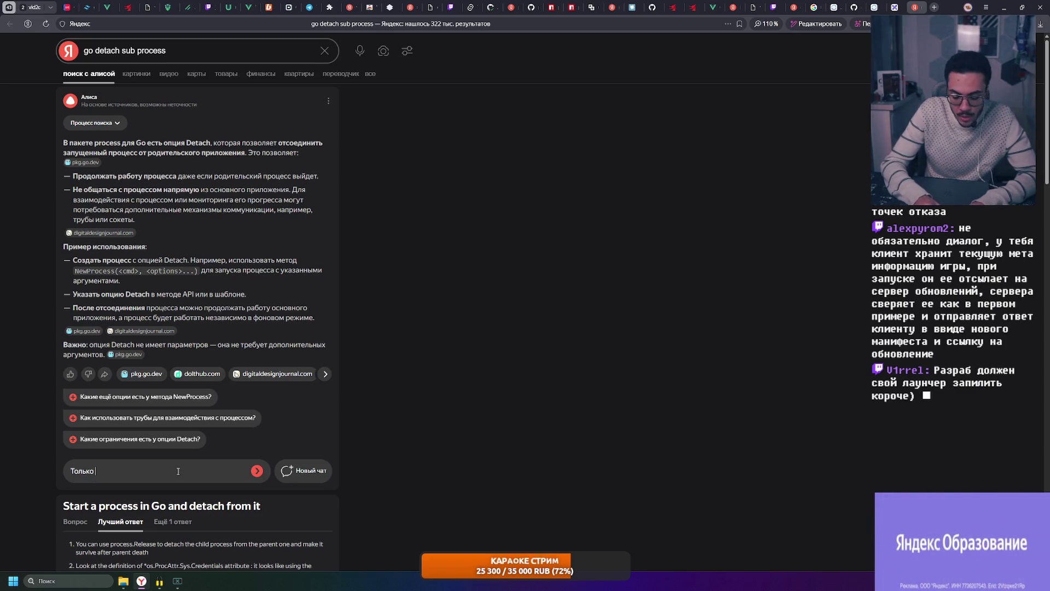
pyautogui.write(' дительский проце')
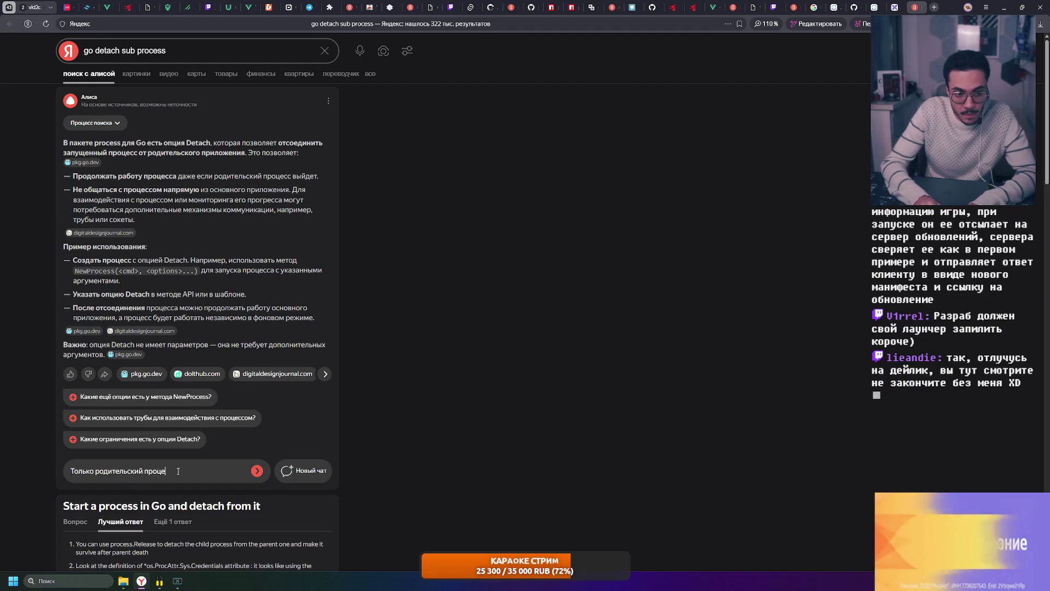
pyautogui.write('сс может det')
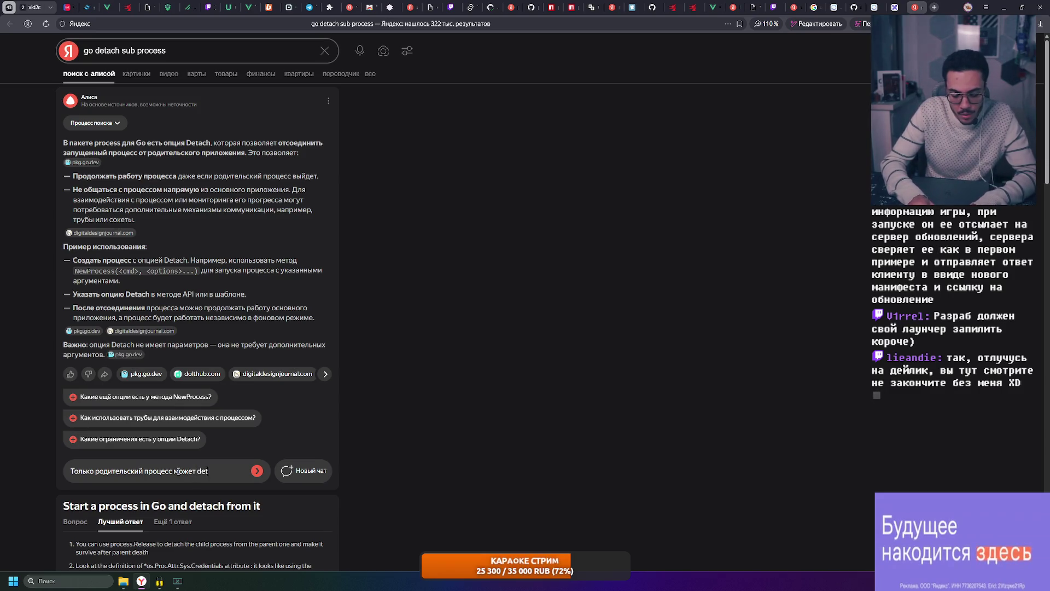
pyautogui.write('ach')
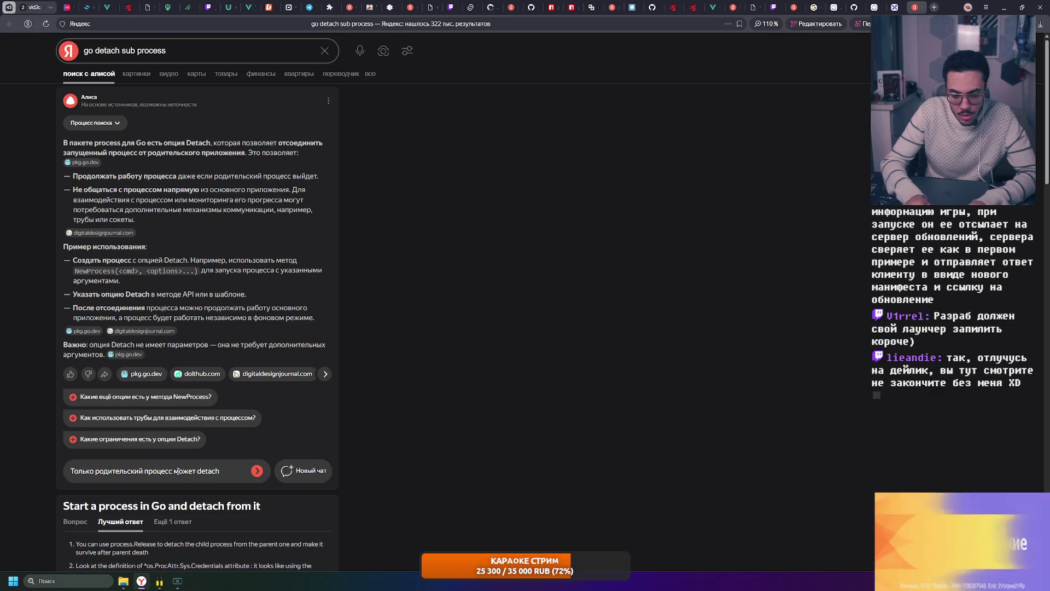
# - Send Alice a follow-up asking whether a child process can detach itself from its parent
pyautogui.hotkey('ctrl', 'Left')
pyautogui.write('сдкел')
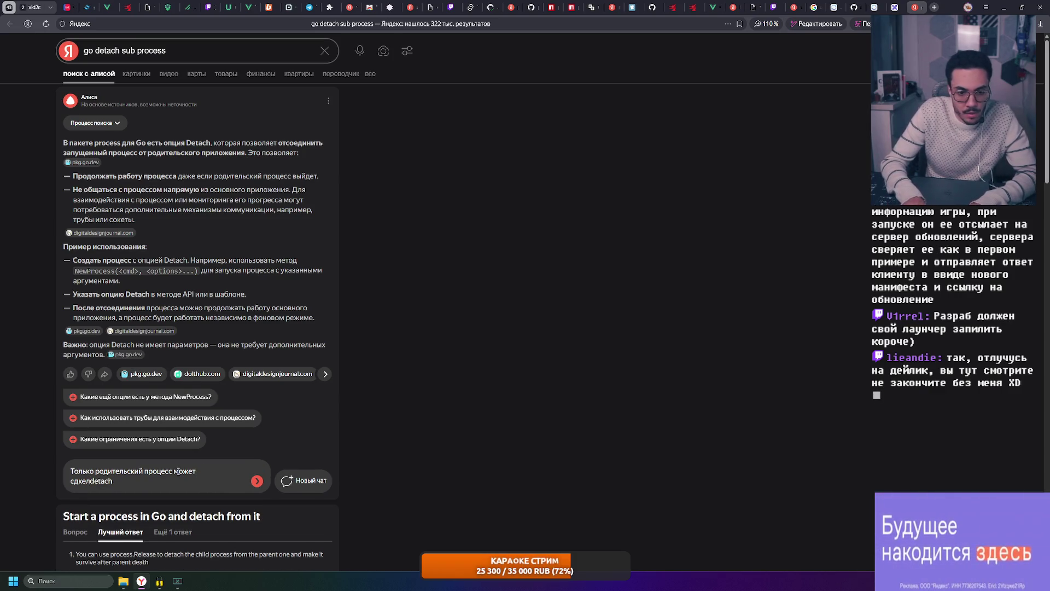
pyautogui.press('BackSpace')
pyautogui.press('BackSpace')
pyautogui.write('лать')
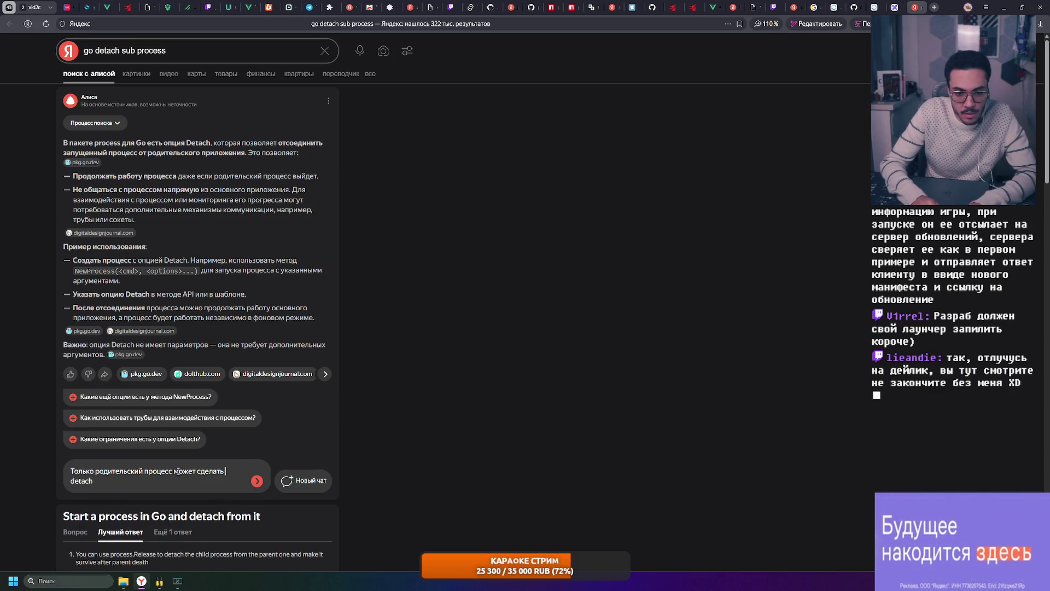
pyautogui.press('End')
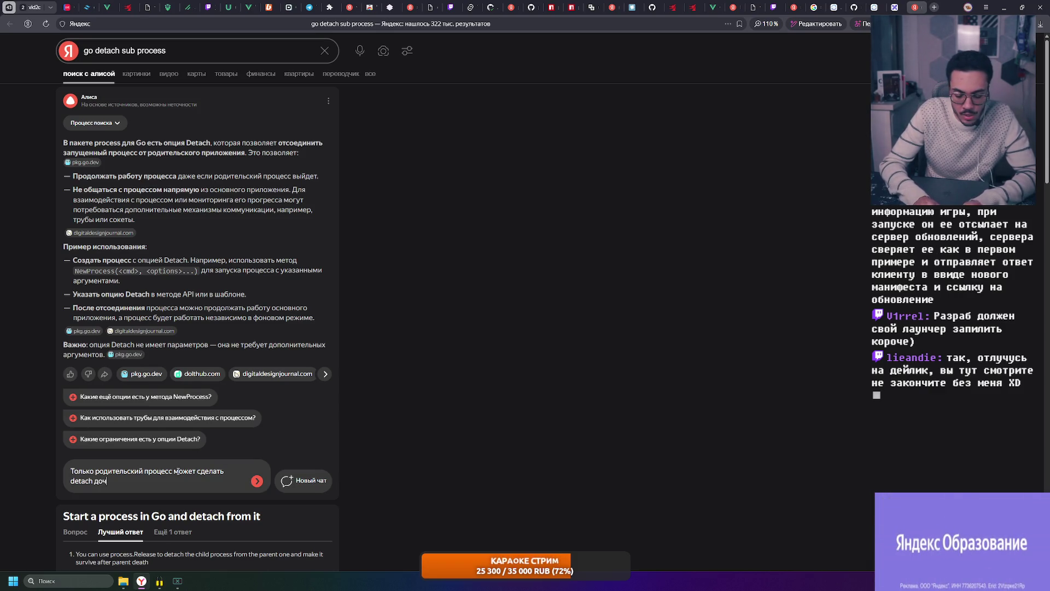
pyautogui.write('сам дочерний проце')
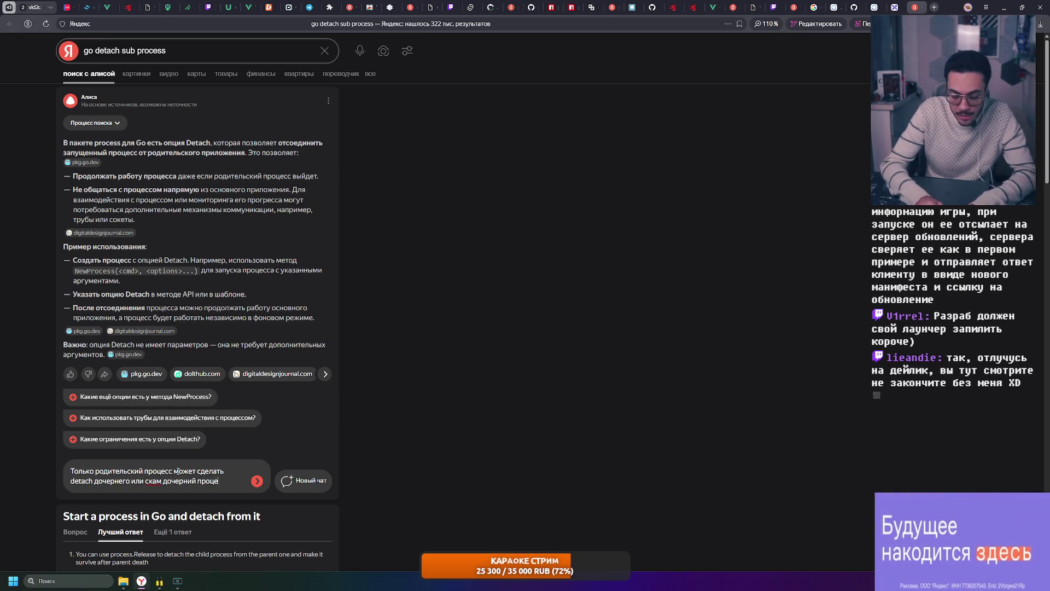
pyautogui.write('сс может тотс')
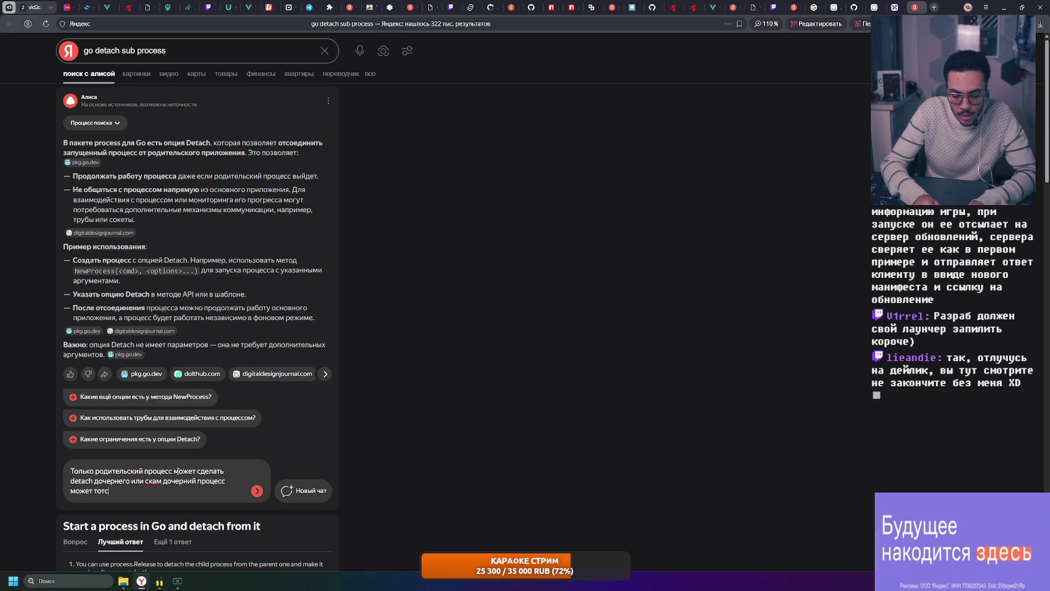
pyautogui.write('оединиться от родителя?')
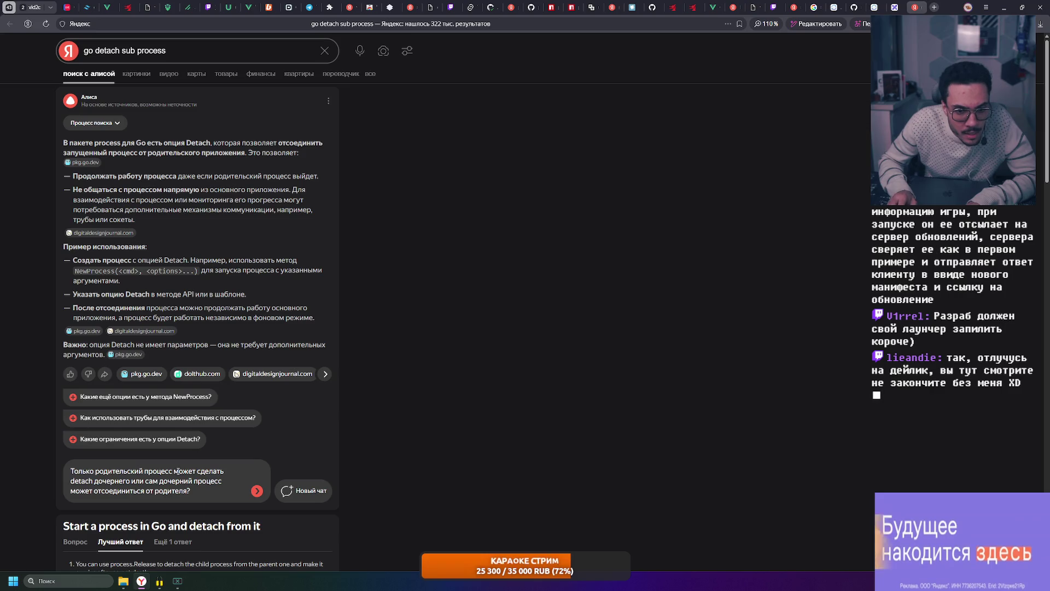
pyautogui.press('Return')
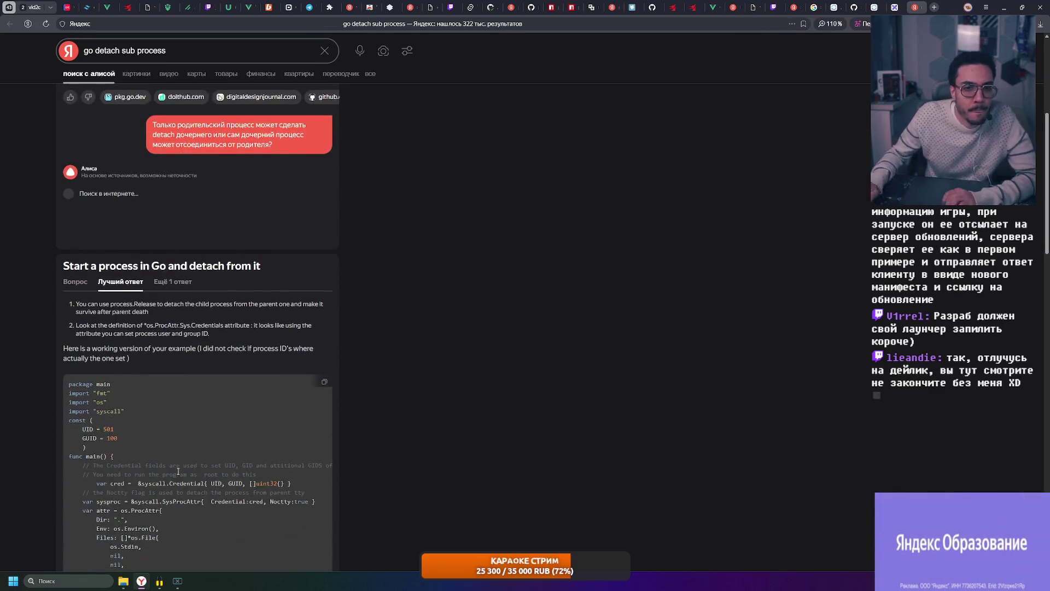
pyautogui.scroll(2, 298, 334)
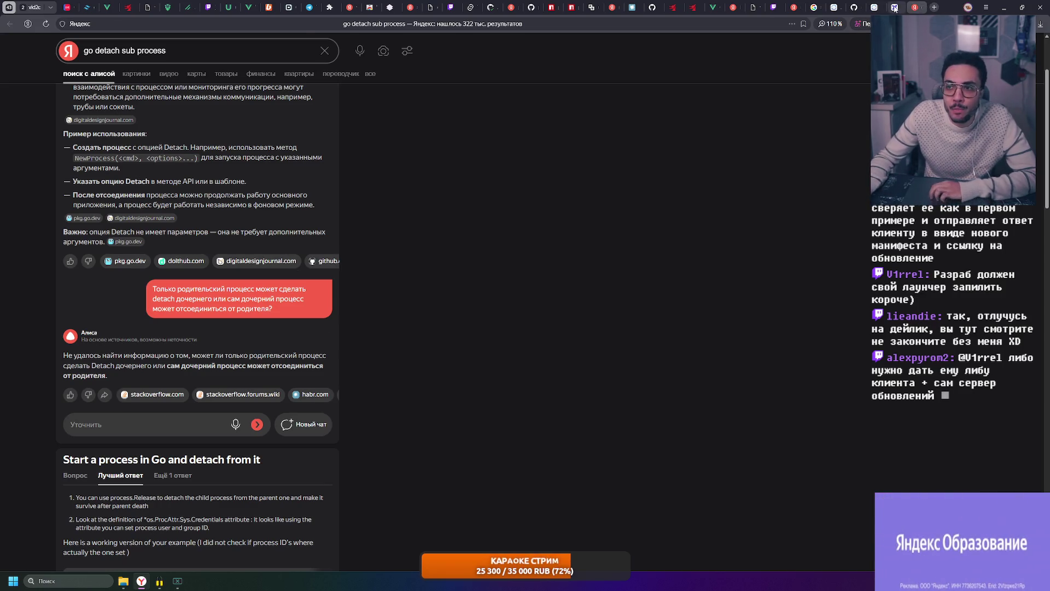
# - Switch back to the Excalidraw flowchart board after reading Alice's reply
pyautogui.hotkey('ctrl', 'shift', 'Tab')
pyautogui.scroll(3, 251, 245)
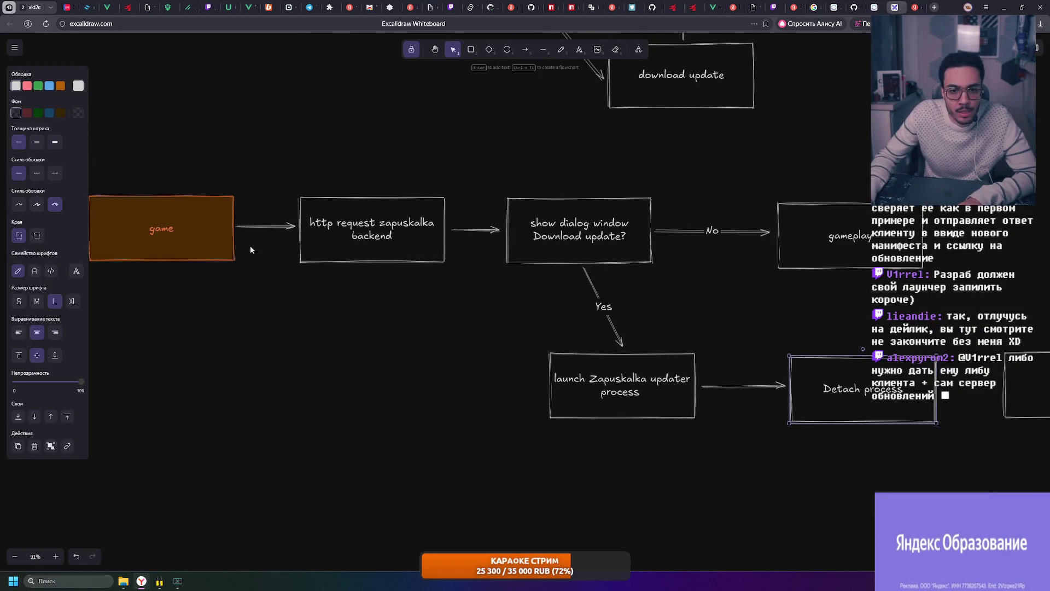
pyautogui.scroll(-2, 250, 244)
pyautogui.moveTo(123, 175)
pyautogui.mouseDown()
pyautogui.moveTo(988, 462)
pyautogui.moveTo(88, 176)
pyautogui.mouseUp()
pyautogui.click(989, 461)
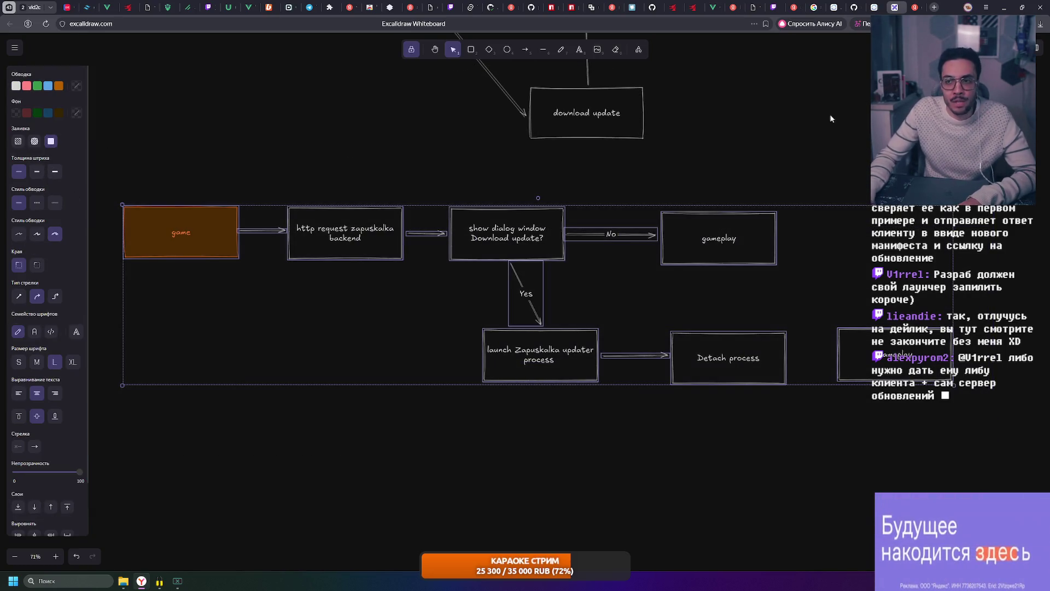
pyautogui.click(89, 176)
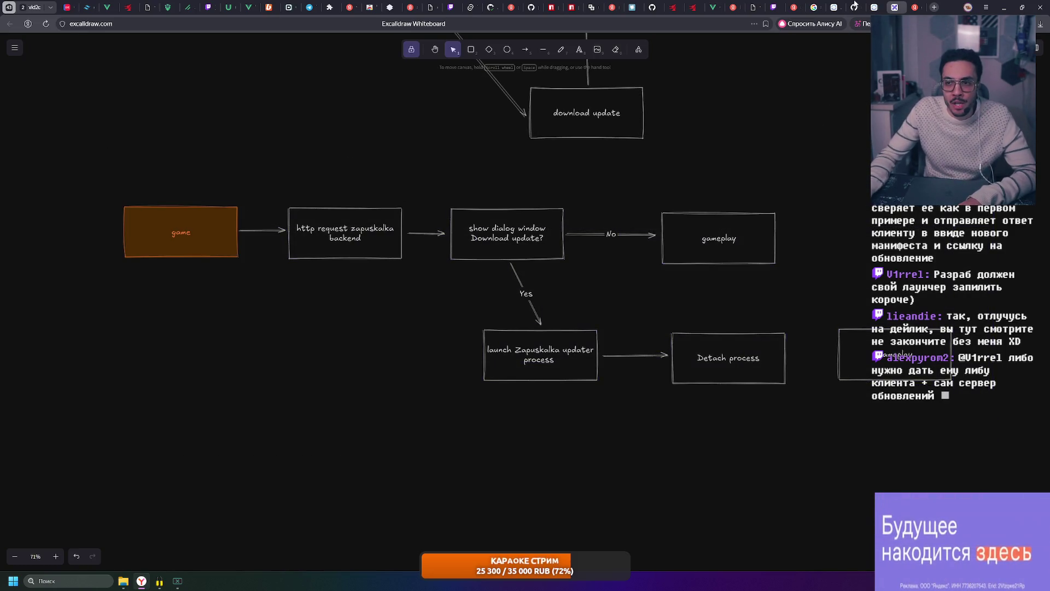
pyautogui.click(834, 6)
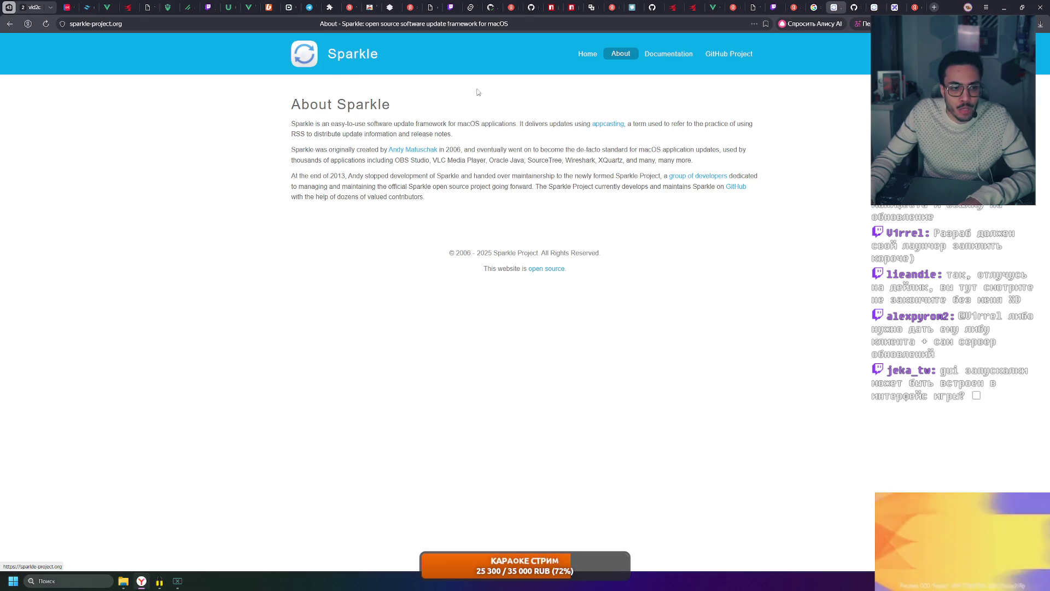
pyautogui.click(917, 5)
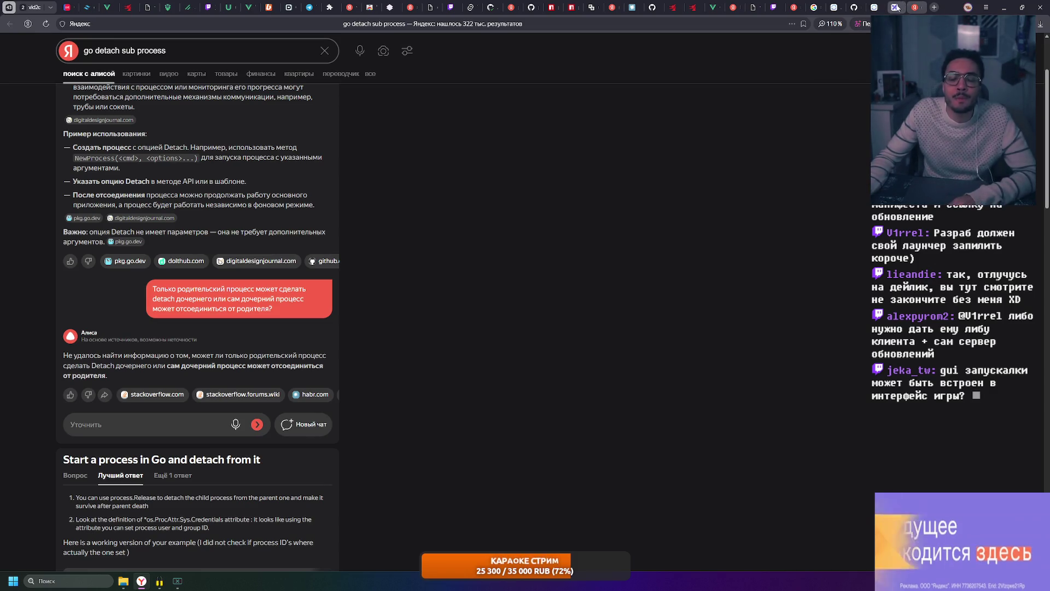
pyautogui.moveTo(219, 282)
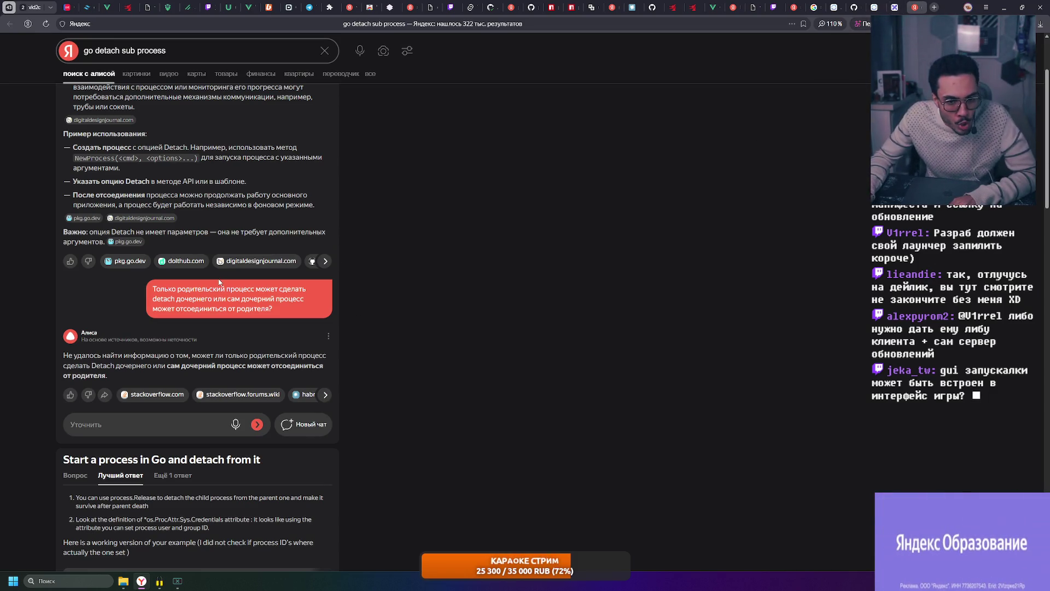
pyautogui.click(894, 7)
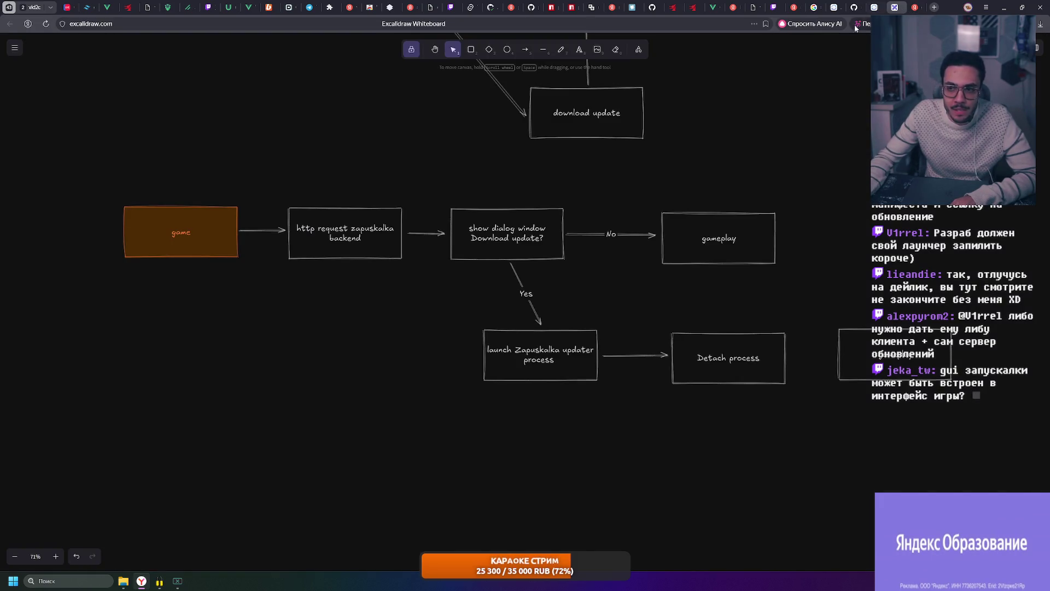
pyautogui.scroll(2, 386, 189)
pyautogui.keyDown('ctrl'); pyautogui.scroll(2, 471, 257); pyautogui.keyUp('ctrl')
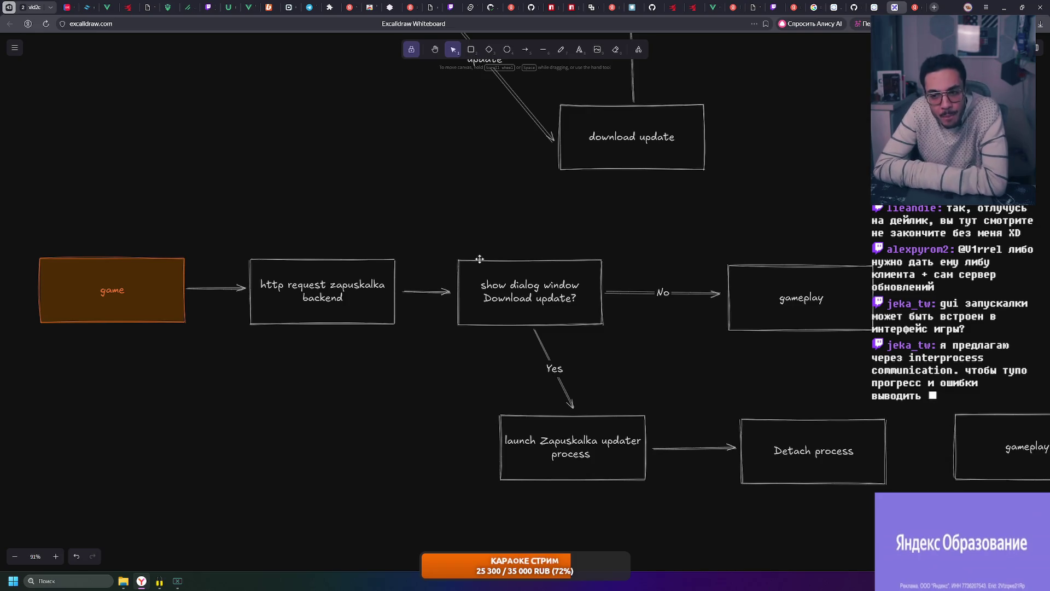
pyautogui.scroll(-2, 457, 252)
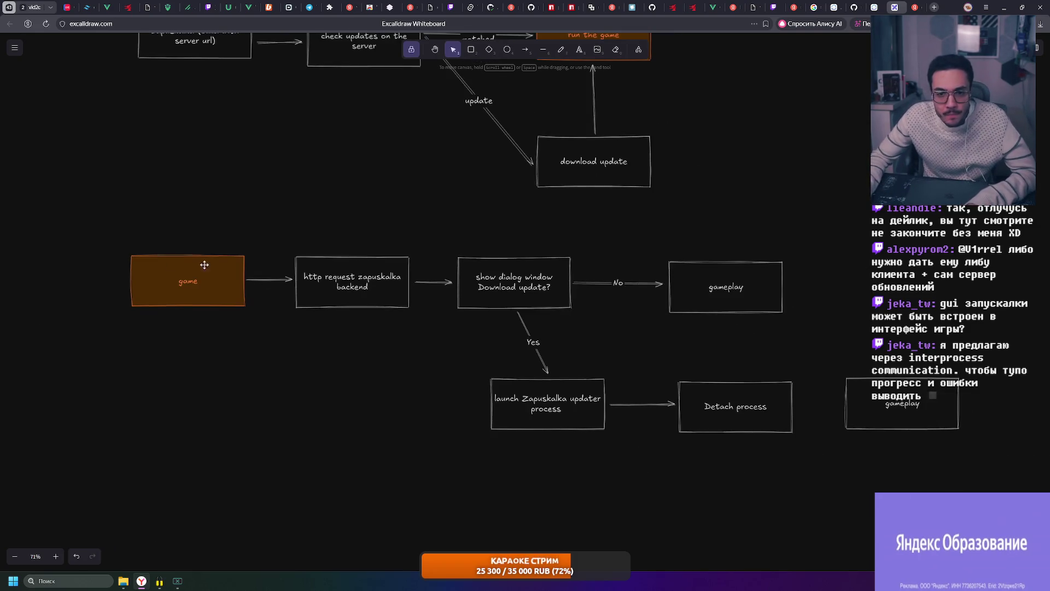
# - Select and deselect the lower flowchart boxes and the http request zapuskalka backend box
pyautogui.moveTo(92, 224)
pyautogui.mouseDown()
pyautogui.moveTo(993, 481)
pyautogui.moveTo(87, 213)
pyautogui.moveTo(998, 468)
pyautogui.moveTo(129, 219)
pyautogui.moveTo(993, 490)
pyautogui.moveTo(115, 224)
pyautogui.moveTo(998, 490)
pyautogui.mouseUp()
pyautogui.click(993, 481)
pyautogui.click(129, 218)
pyautogui.click(994, 490)
pyautogui.click(114, 223)
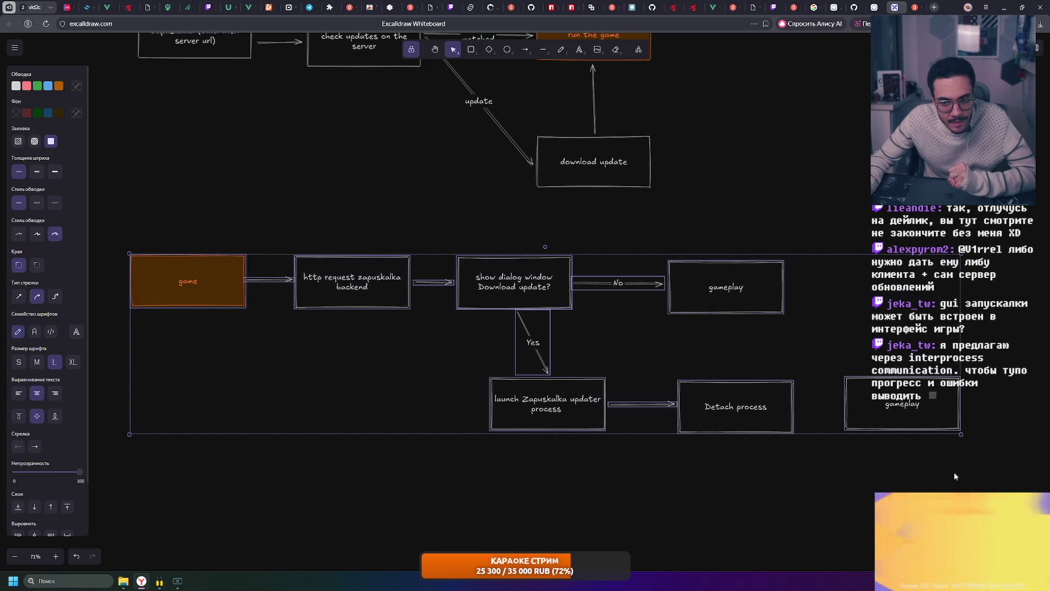
pyautogui.click(440, 367)
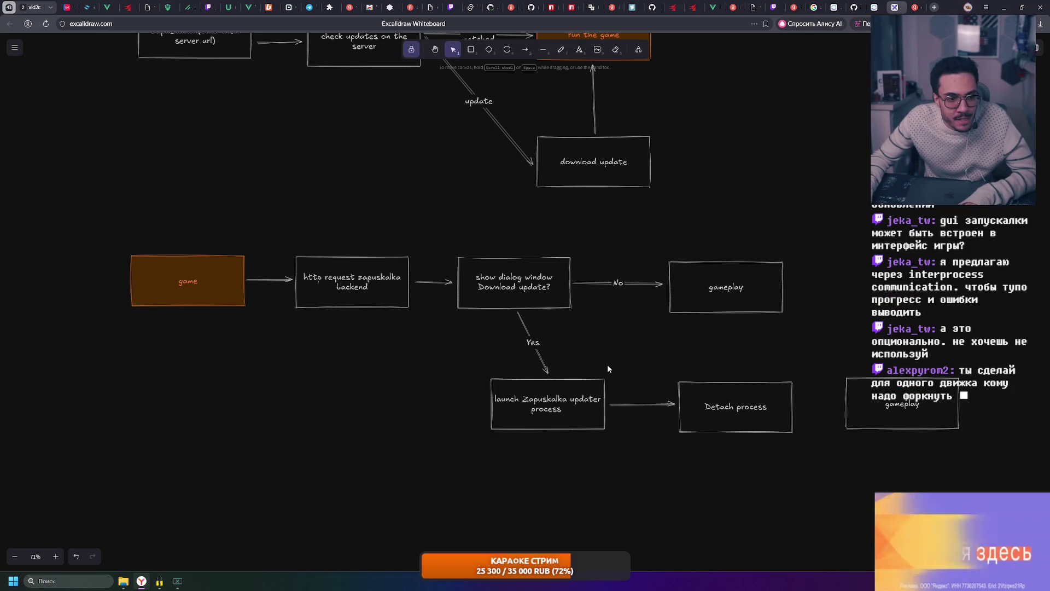
pyautogui.scroll(1, 607, 364)
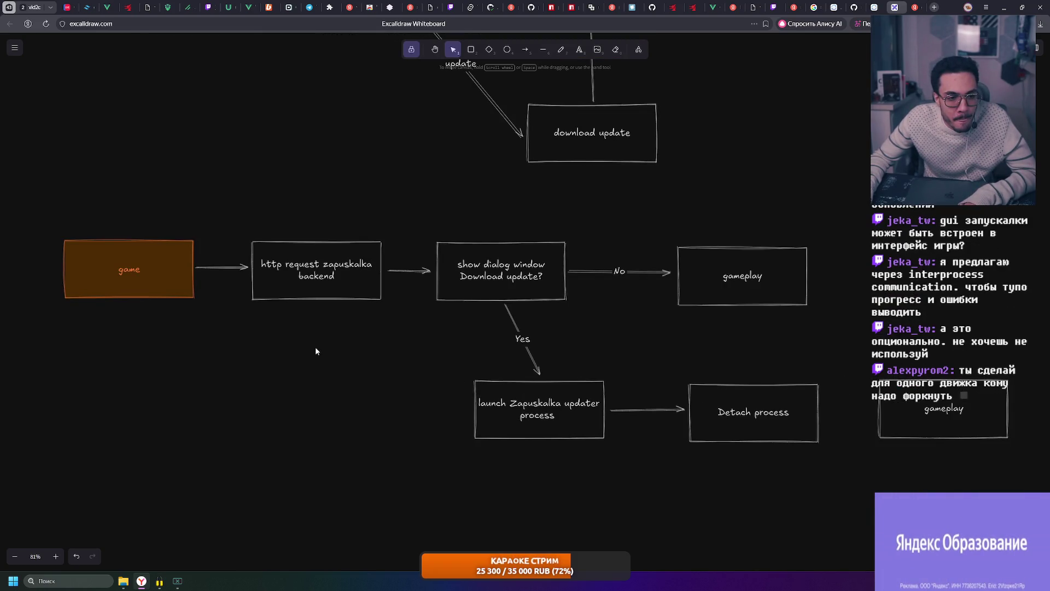
pyautogui.moveTo(284, 266); pyautogui.dragTo(284, 266)
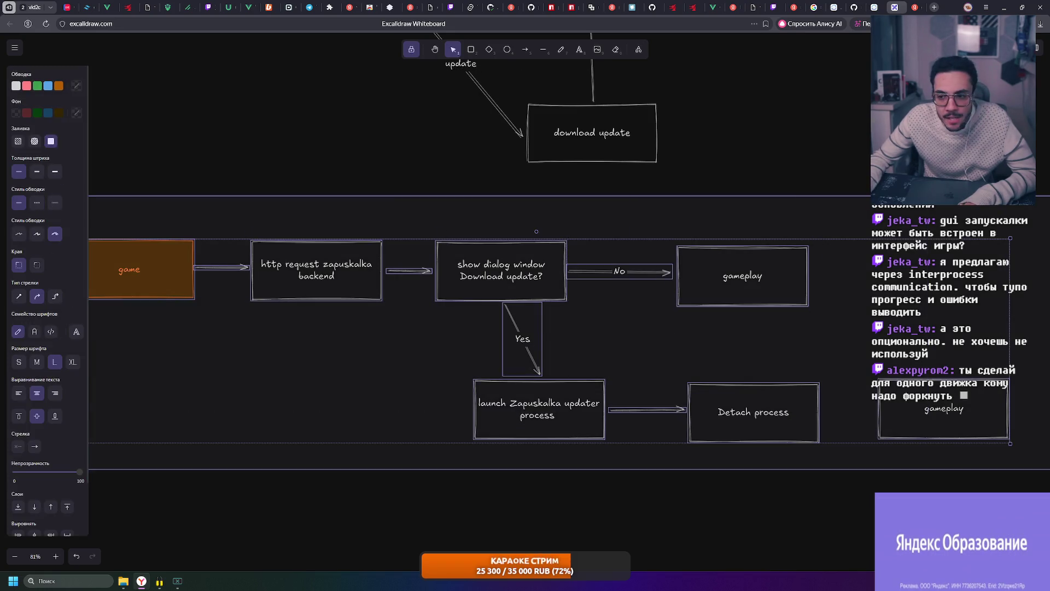
pyautogui.click(640, 504)
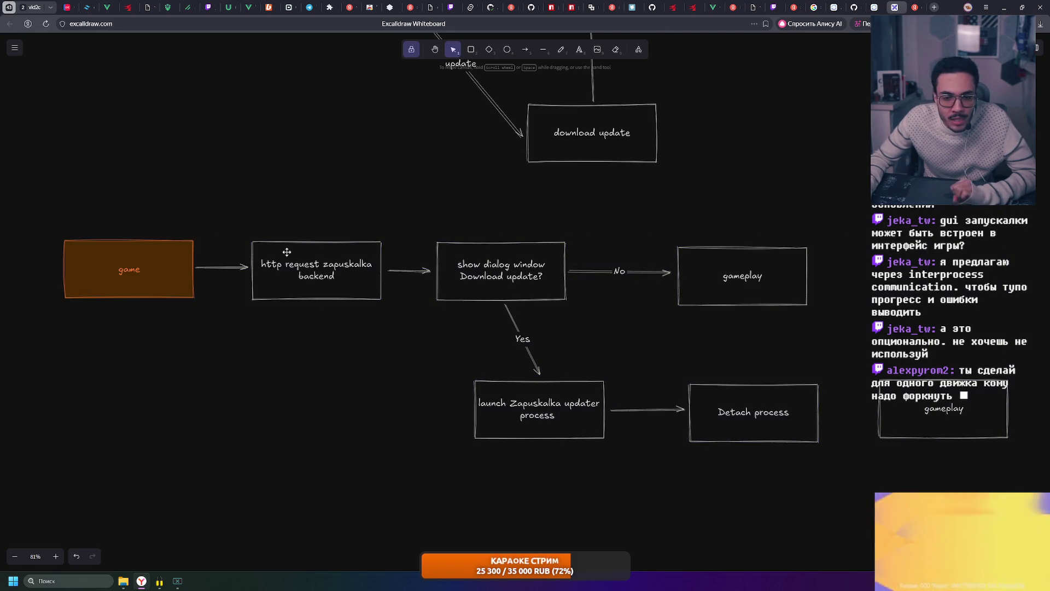
pyautogui.scroll(2, 255, 271)
pyautogui.click(280, 272)
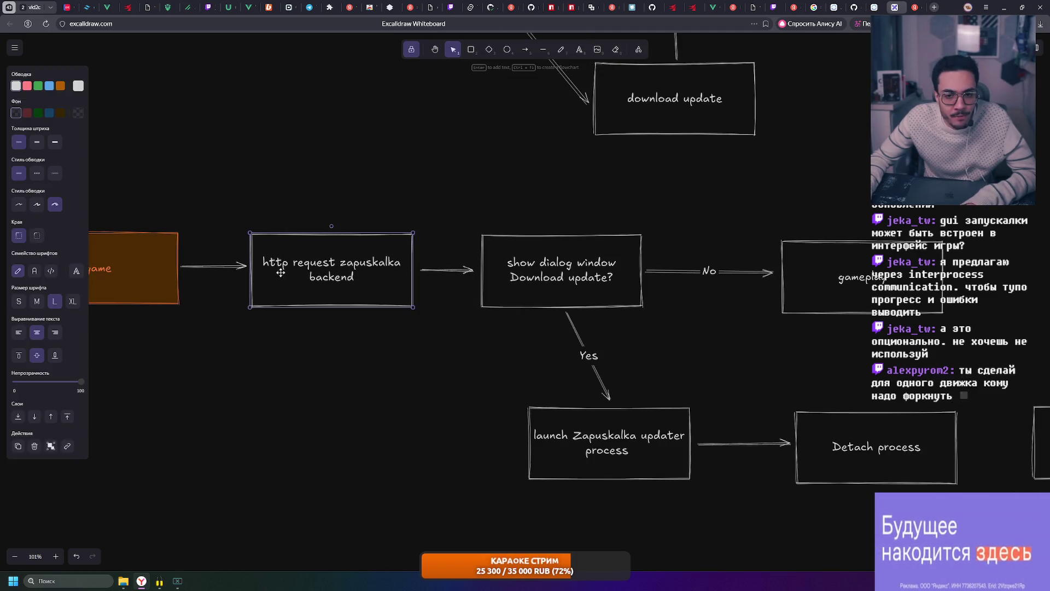
pyautogui.scroll(-1, 564, 303)
pyautogui.hscroll(1, 764, 378)
pyautogui.hscroll(1, 763, 379)
pyautogui.scroll(-1, 764, 378)
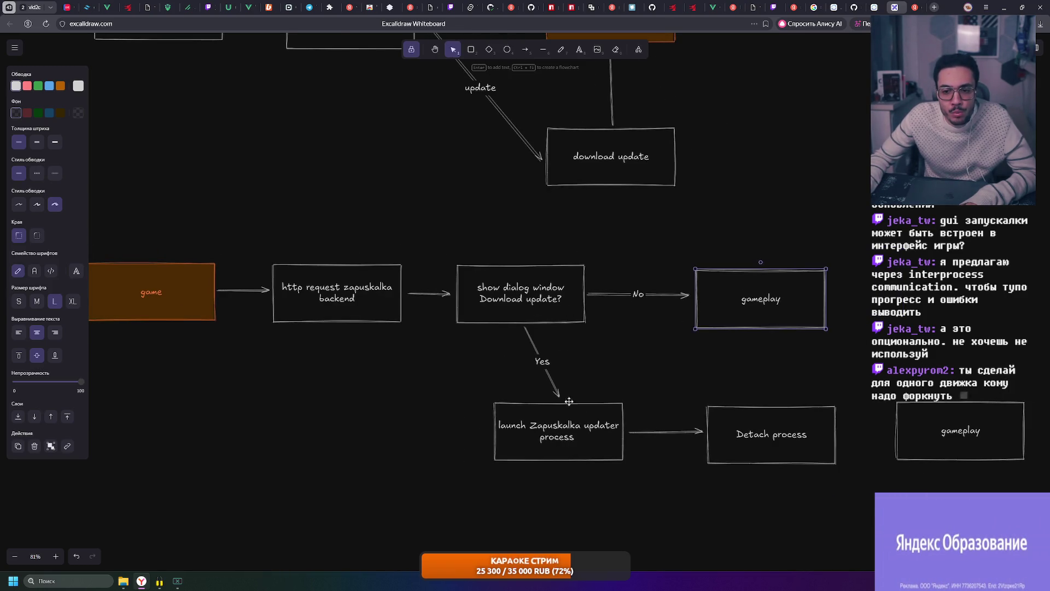
# - Move the updater-launch, Detach process and both gameplay boxes leftward to tidy the row
pyautogui.moveTo(568, 441); pyautogui.dragTo(502, 429)
pyautogui.moveTo(763, 446); pyautogui.dragTo(717, 450)
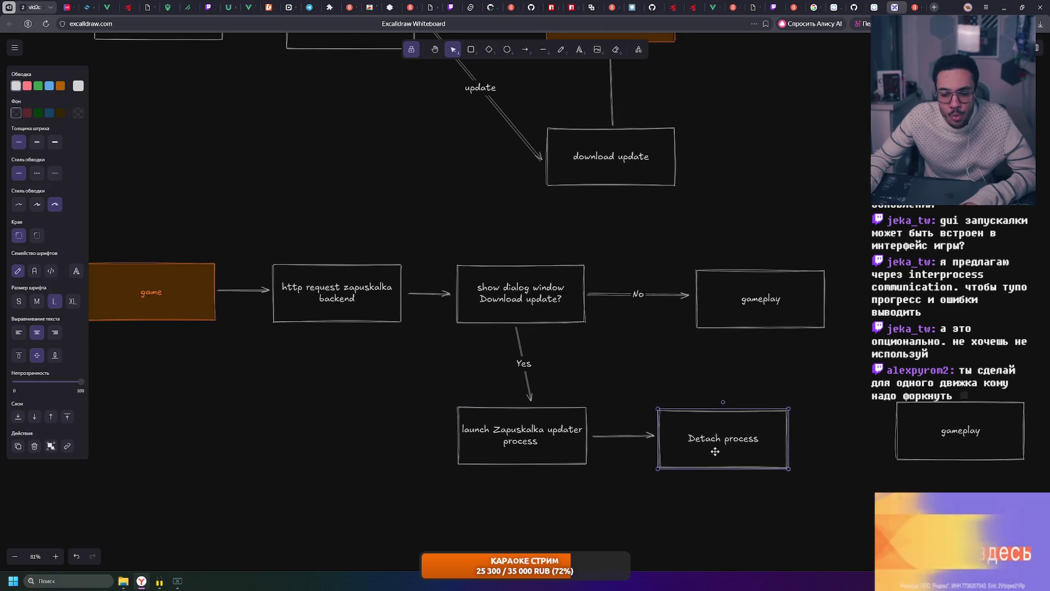
pyautogui.moveTo(936, 436)
pyautogui.mouseDown()
pyautogui.moveTo(878, 442)
pyautogui.moveTo(890, 442)
pyautogui.mouseUp()
pyautogui.moveTo(742, 305); pyautogui.dragTo(702, 307)
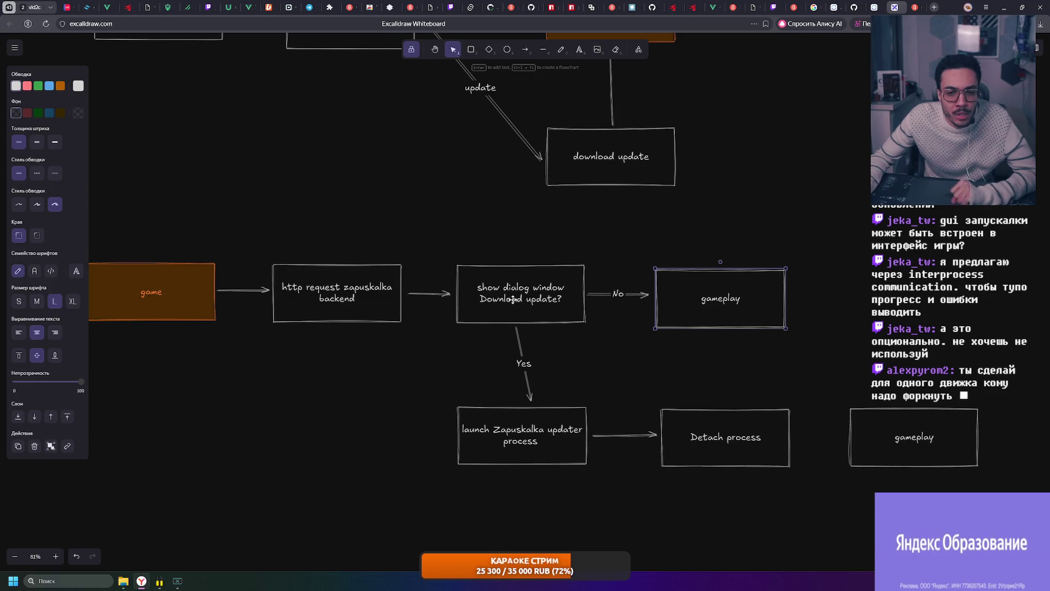
# - Box-select the backend, show dialog and updater-launch boxes in turn, then start a new browser tab
pyautogui.moveTo(254, 236); pyautogui.dragTo(409, 342)
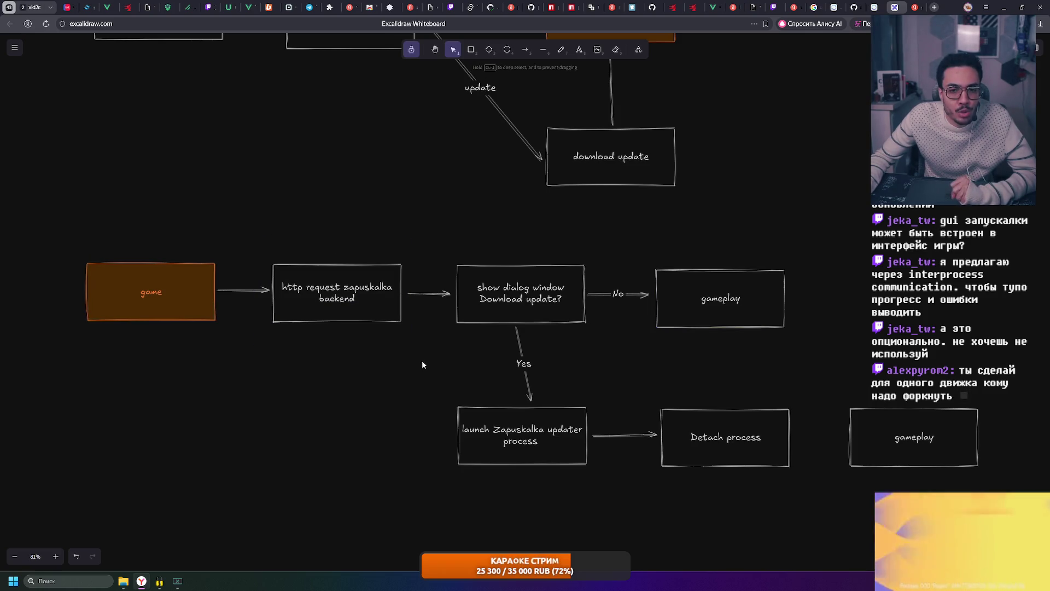
pyautogui.moveTo(251, 237); pyautogui.dragTo(413, 352)
pyautogui.click(414, 352)
pyautogui.moveTo(257, 222); pyautogui.dragTo(408, 351)
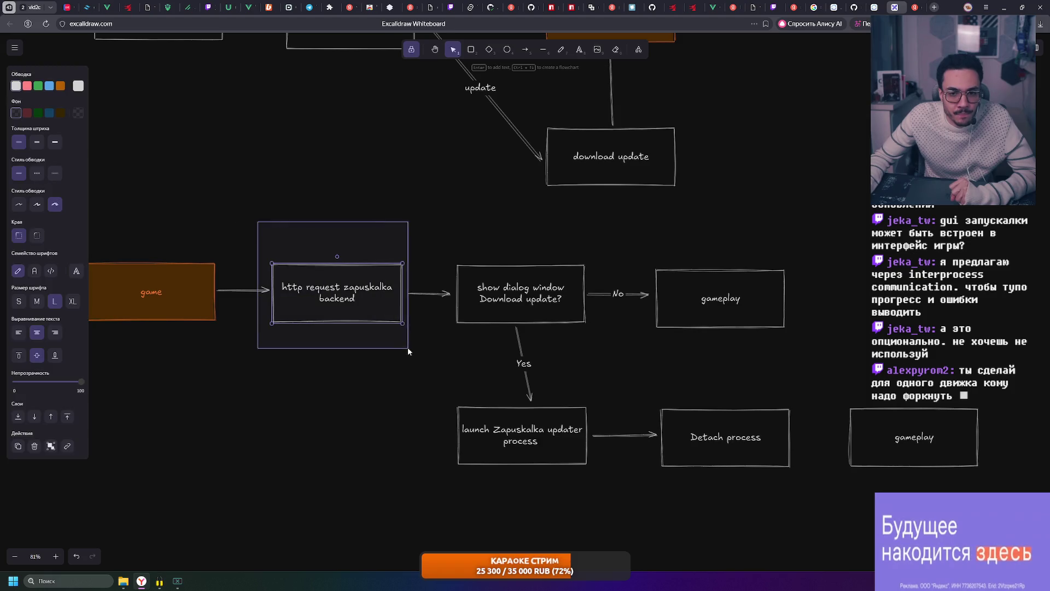
pyautogui.click(412, 357)
pyautogui.moveTo(249, 238); pyautogui.dragTo(417, 359)
pyautogui.click(417, 359)
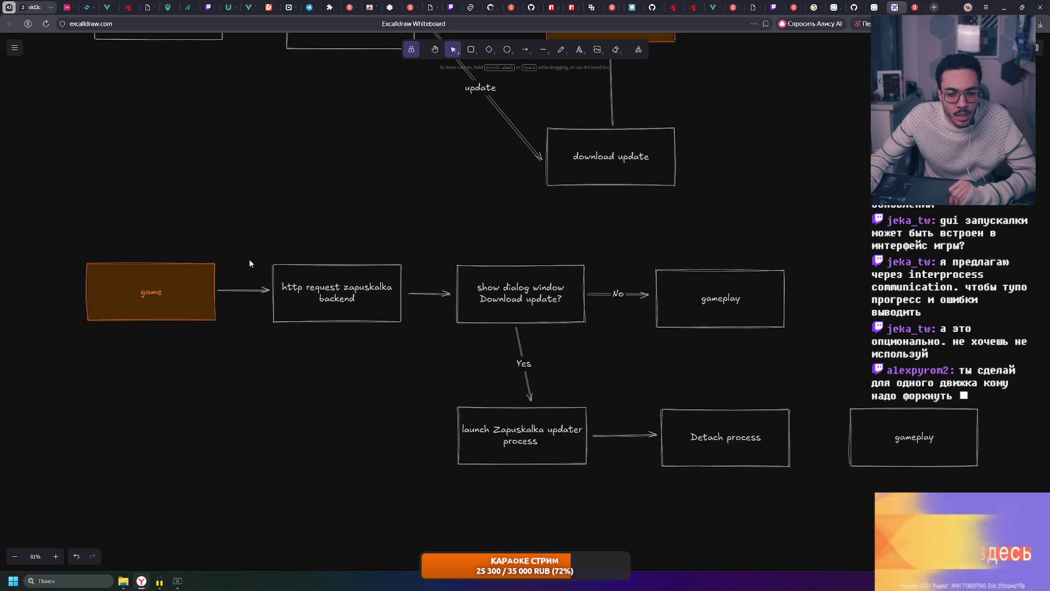
pyautogui.moveTo(250, 237); pyautogui.dragTo(418, 358)
pyautogui.click(417, 359)
pyautogui.moveTo(249, 243); pyautogui.dragTo(426, 356)
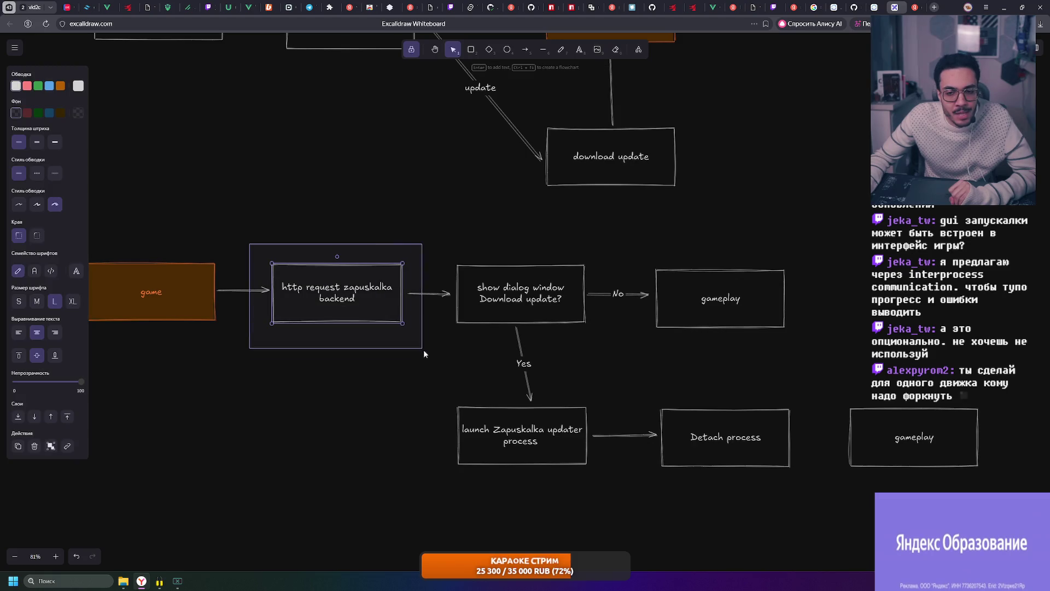
pyautogui.click(426, 356)
pyautogui.moveTo(432, 239); pyautogui.dragTo(594, 343)
pyautogui.click(597, 348)
pyautogui.moveTo(427, 388); pyautogui.dragTo(598, 504)
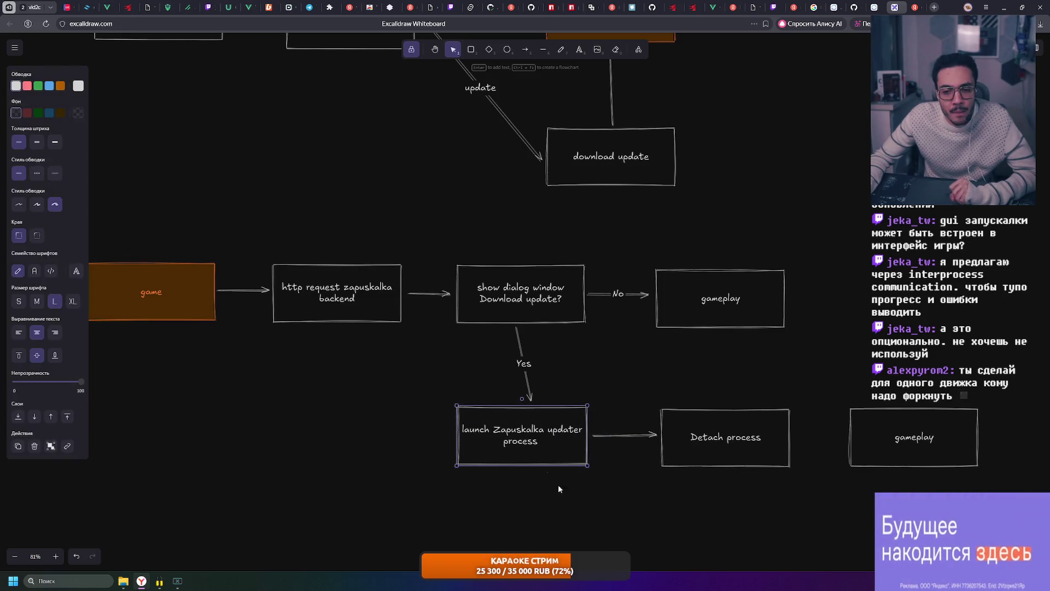
pyautogui.click(933, 7)
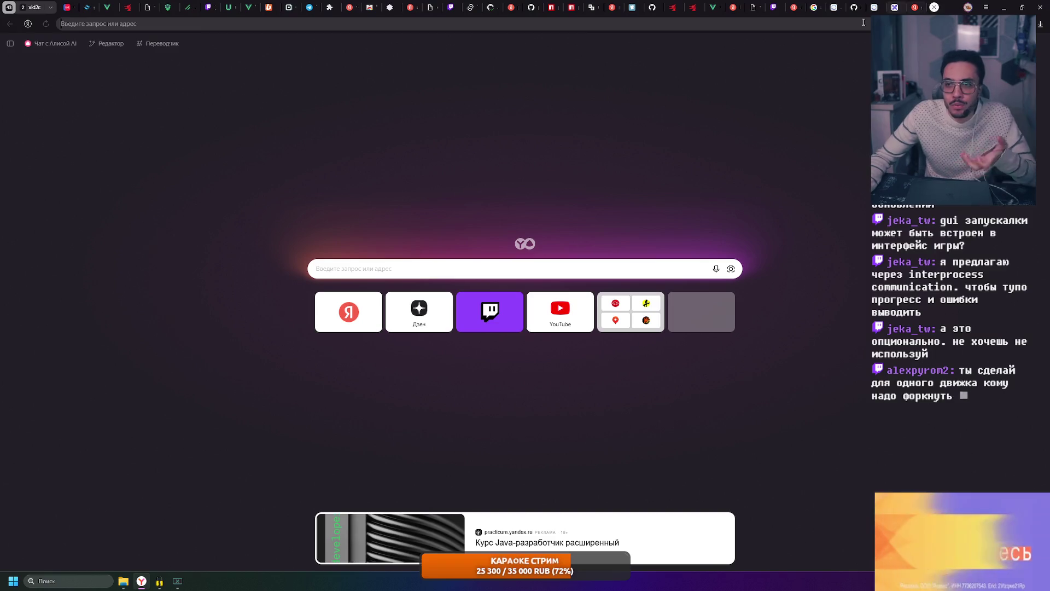
pyautogui.write('авыс')
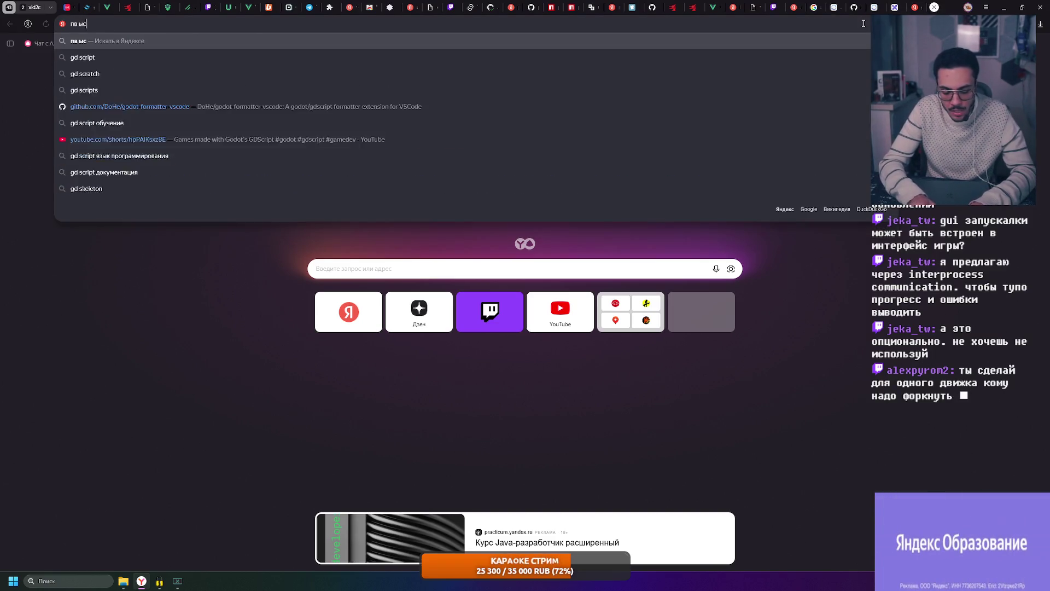
pyautogui.write('кшзе')
# - Search Yandex for "gdscript detach sub process"
pyautogui.press('BackSpace')
pyautogui.press('BackSpace')
pyautogui.press('BackSpace')
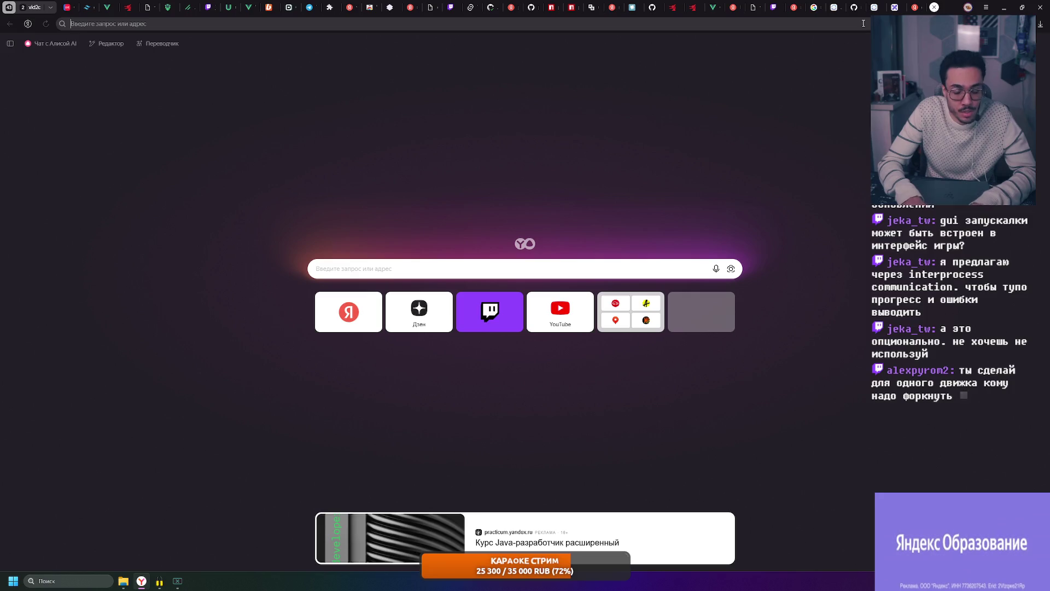
pyautogui.write('gdscript')
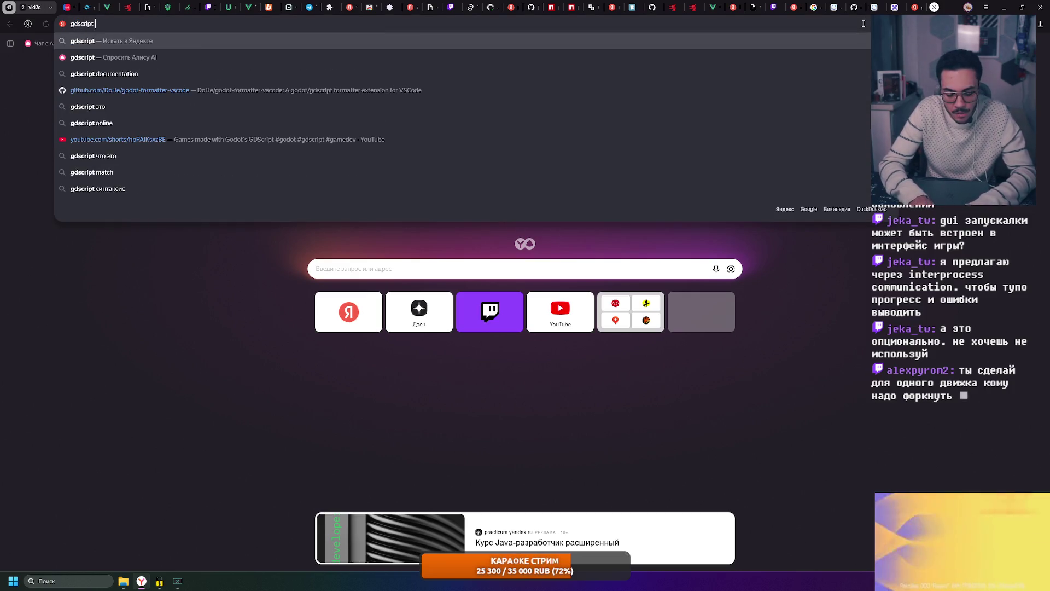
pyautogui.write(' r')
pyautogui.press('BackSpace')
pyautogui.write('det')
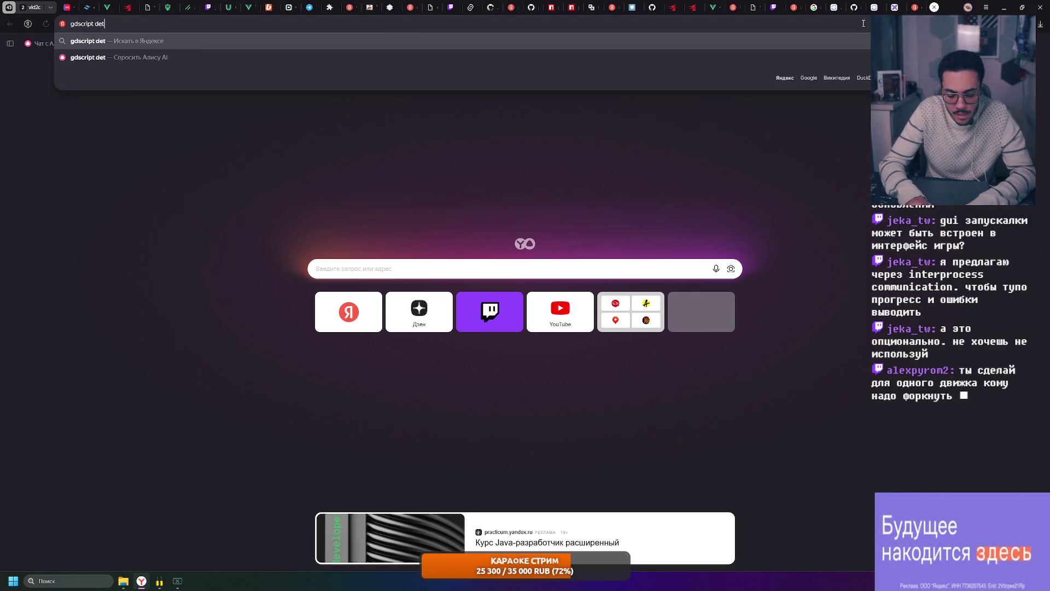
pyautogui.write('ach sub pr')
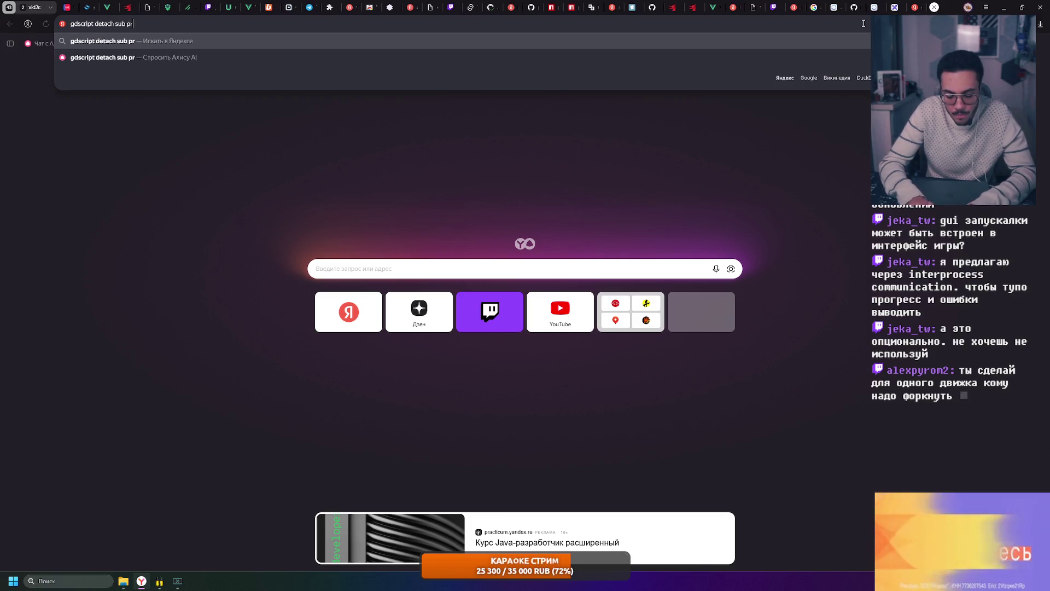
pyautogui.write('ocess')
pyautogui.press('Return')
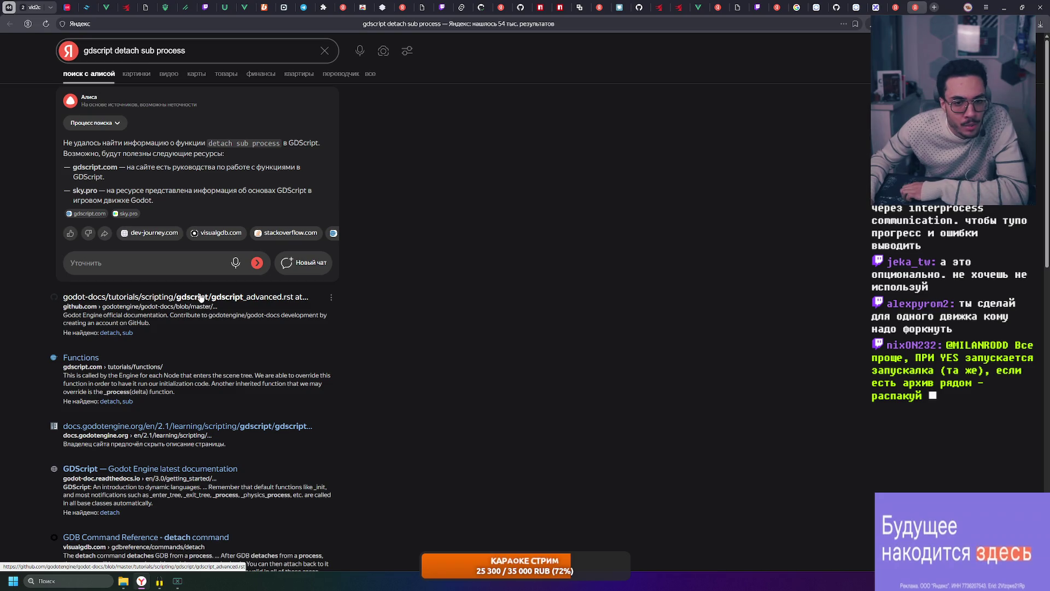
pyautogui.scroll(-1, 187, 368)
pyautogui.scroll(-3, 187, 368)
pyautogui.scroll(-4, 169, 473)
pyautogui.scroll(-2, 161, 539)
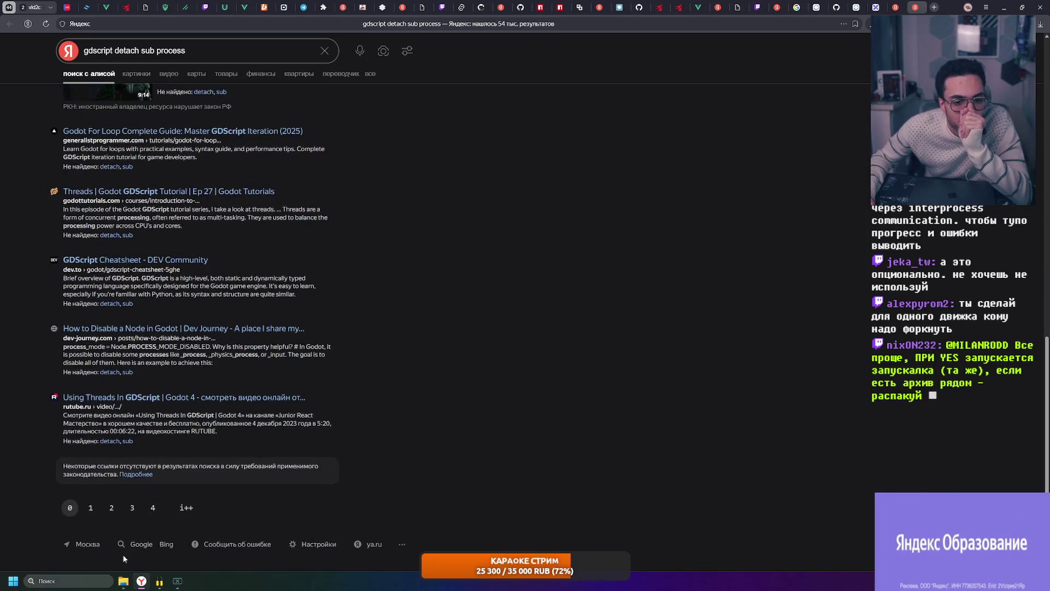
# - Rerun the gdscript detach sub process query on Google via the footer link
pyautogui.click(140, 545)
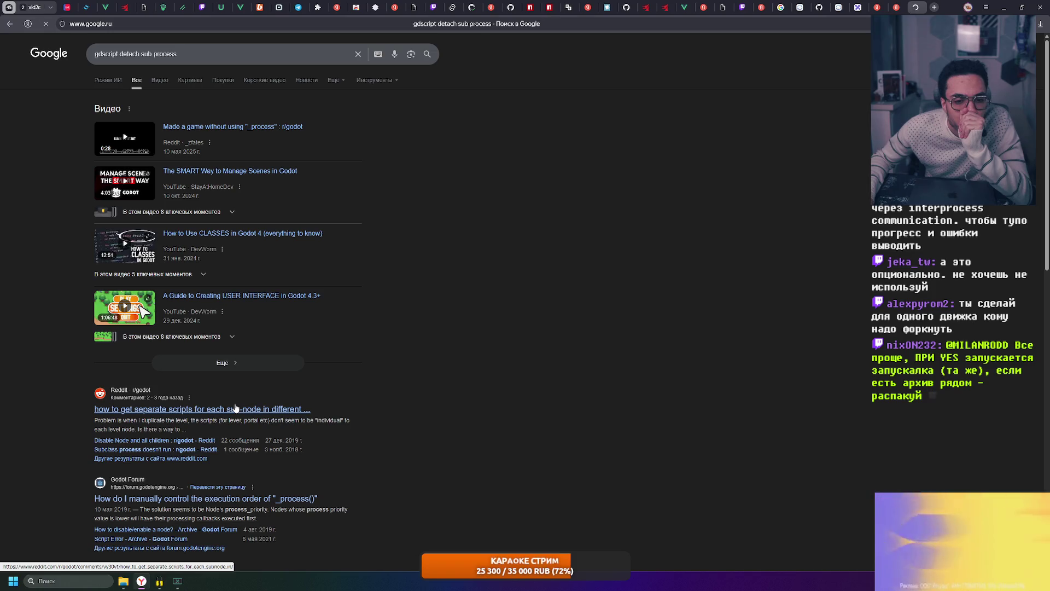
# - Reword the Google query to "gdscript spawn process" and expand its AI overview
pyautogui.click(150, 53)
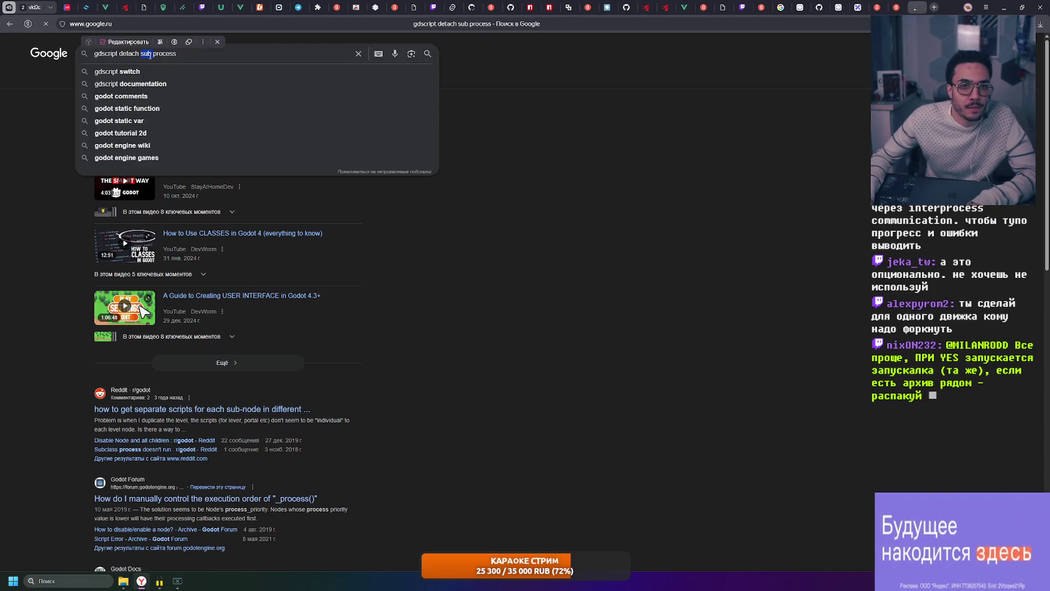
pyautogui.hotkey('ctrl', 'BackSpace')
pyautogui.hotkey('ctrl', 'BackSpace')
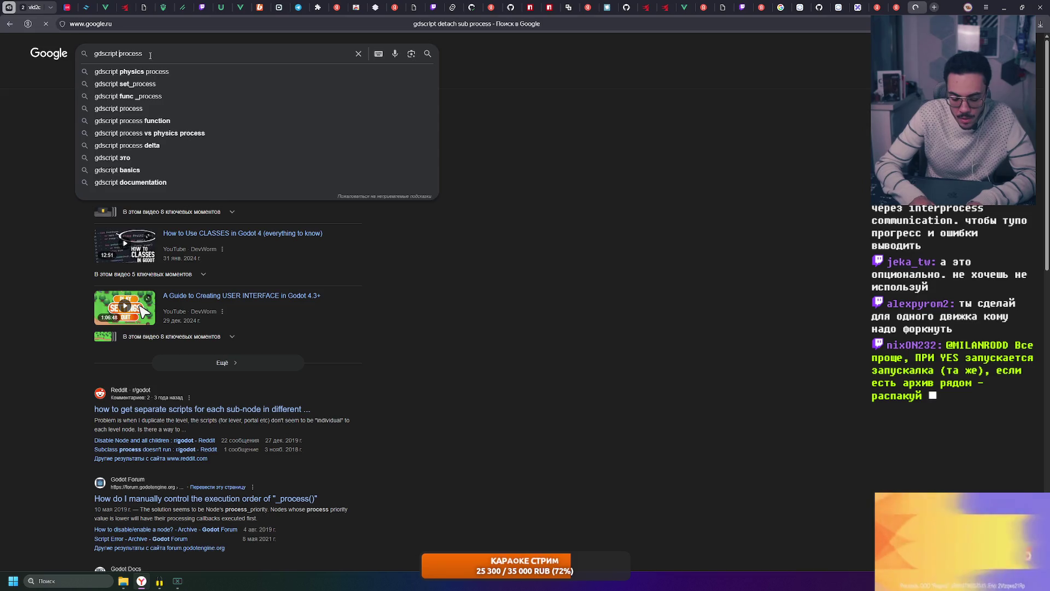
pyautogui.write('spawn')
pyautogui.press('Return')
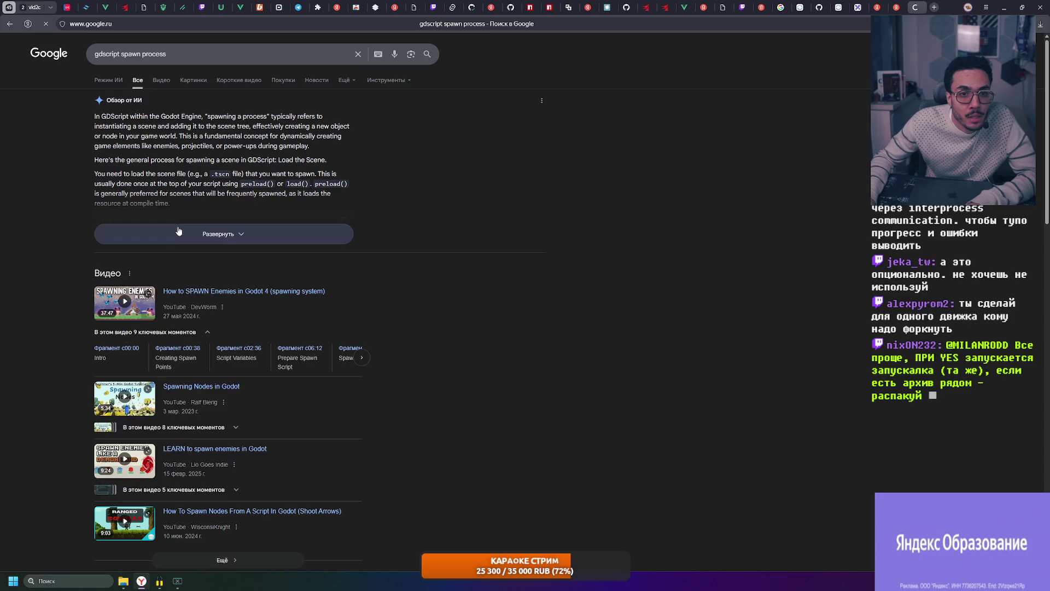
pyautogui.click(196, 233)
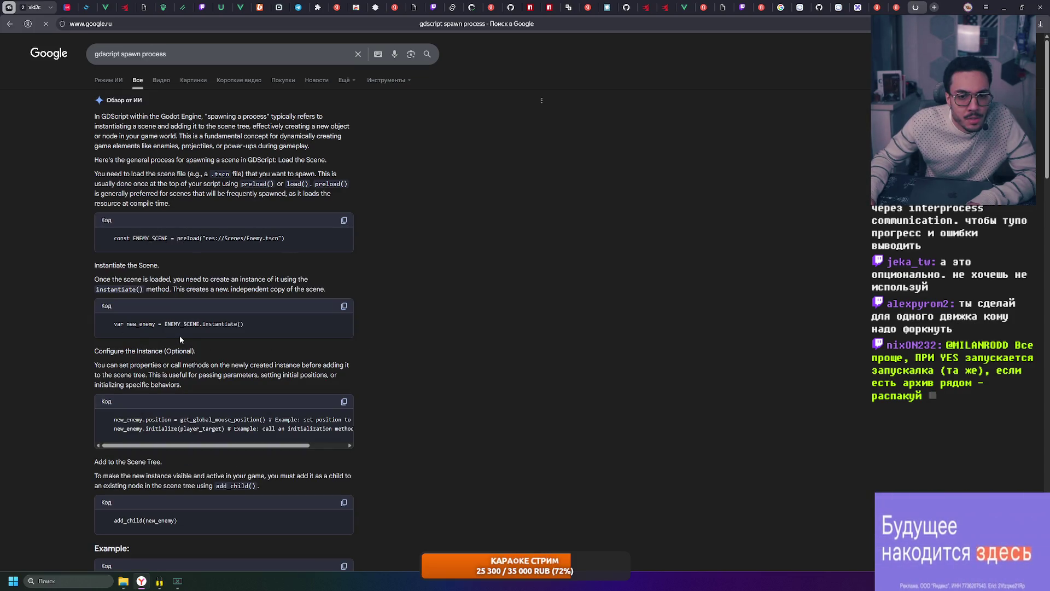
pyautogui.scroll(-3, 180, 335)
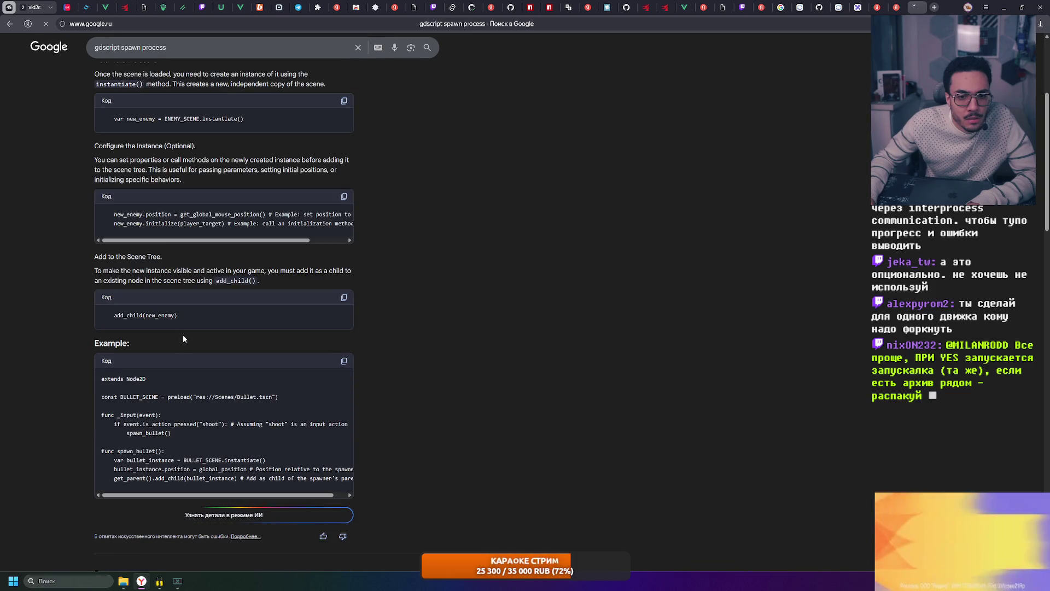
pyautogui.scroll(3, 183, 335)
# - Search "gdscript spawn system process", expand the overview, then search "gdscript create system process"
pyautogui.click(143, 54)
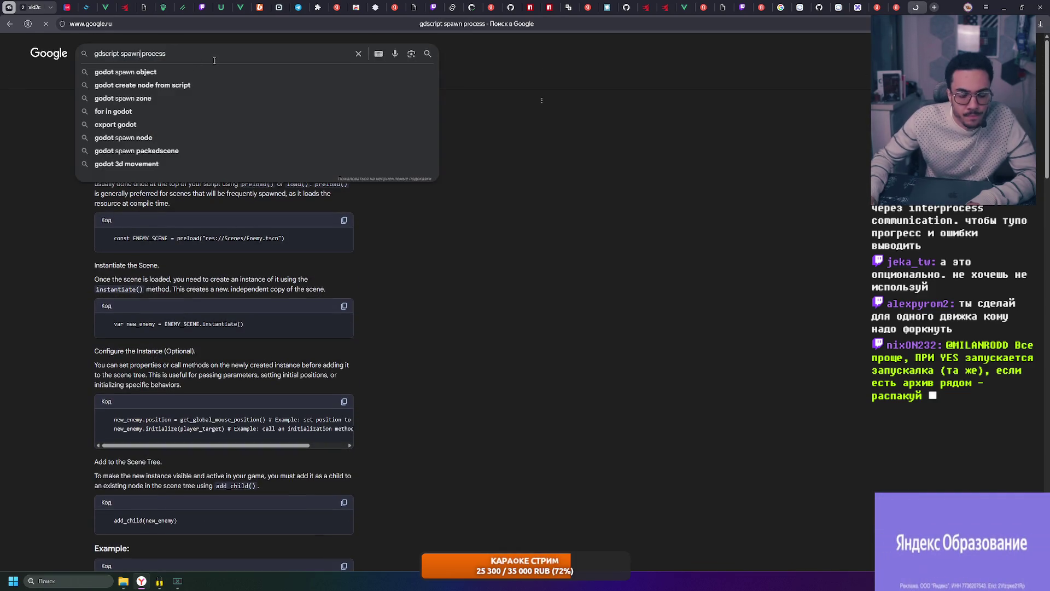
pyautogui.write('system')
pyautogui.press('Return')
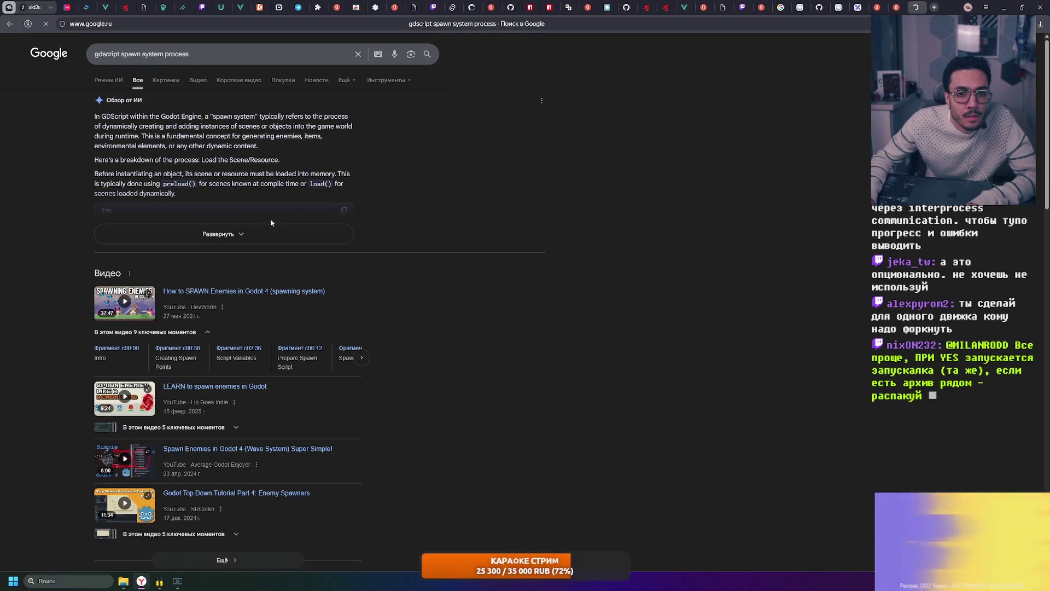
pyautogui.click(265, 232)
pyautogui.doubleClick(136, 55)
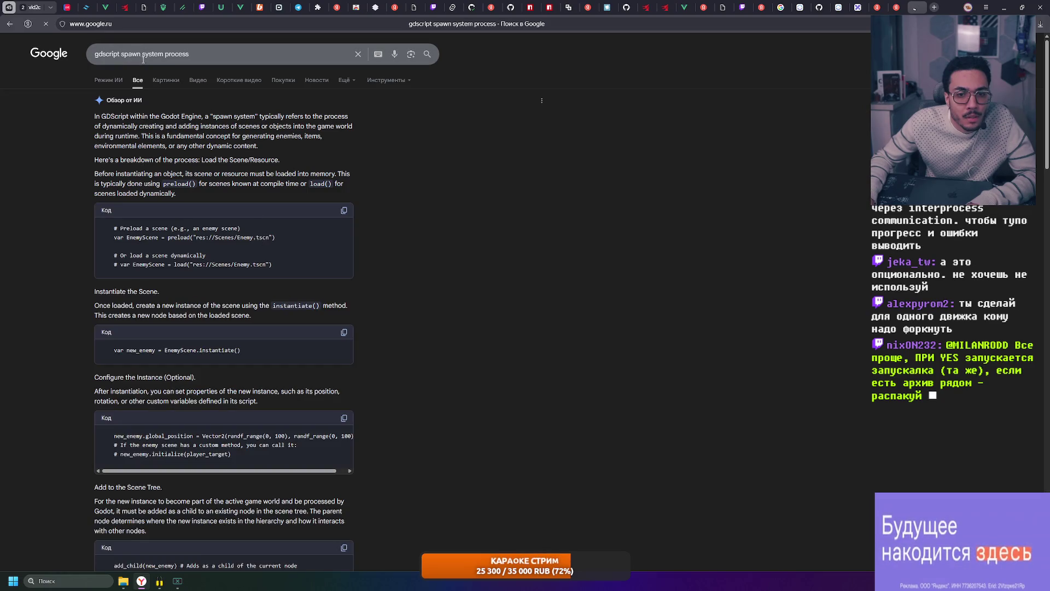
pyautogui.write('creatsyste')
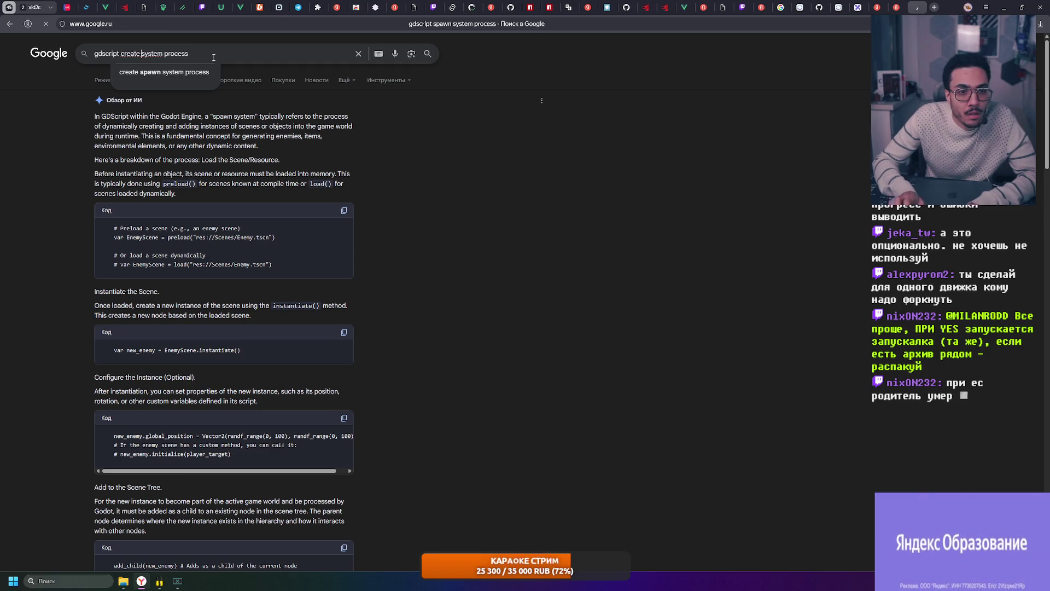
pyautogui.press('Return')
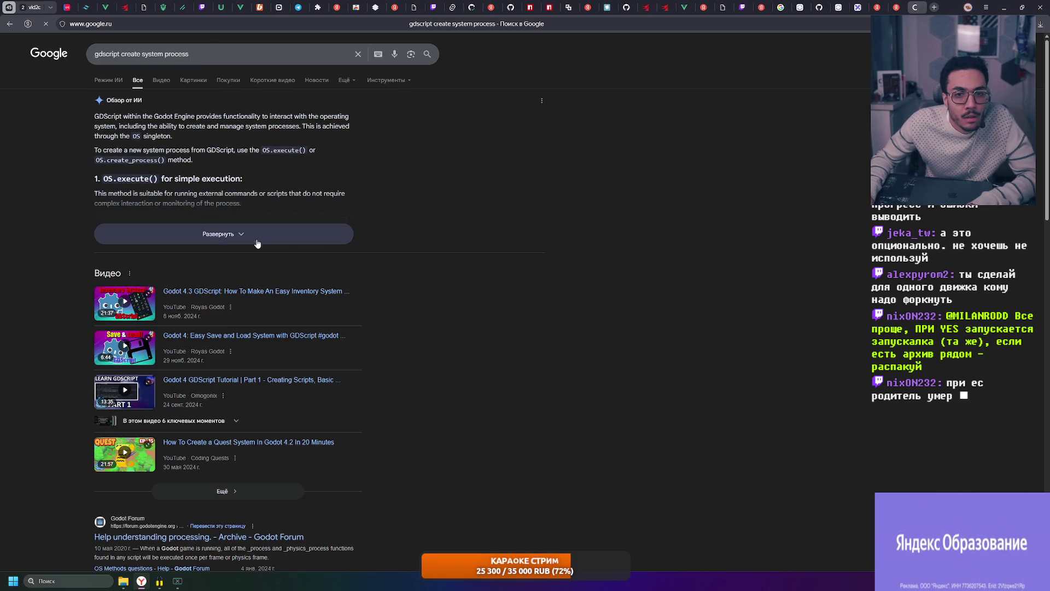
# - Expand the AI overview on creating system processes and continue the question in AI Mode
pyautogui.click(253, 241)
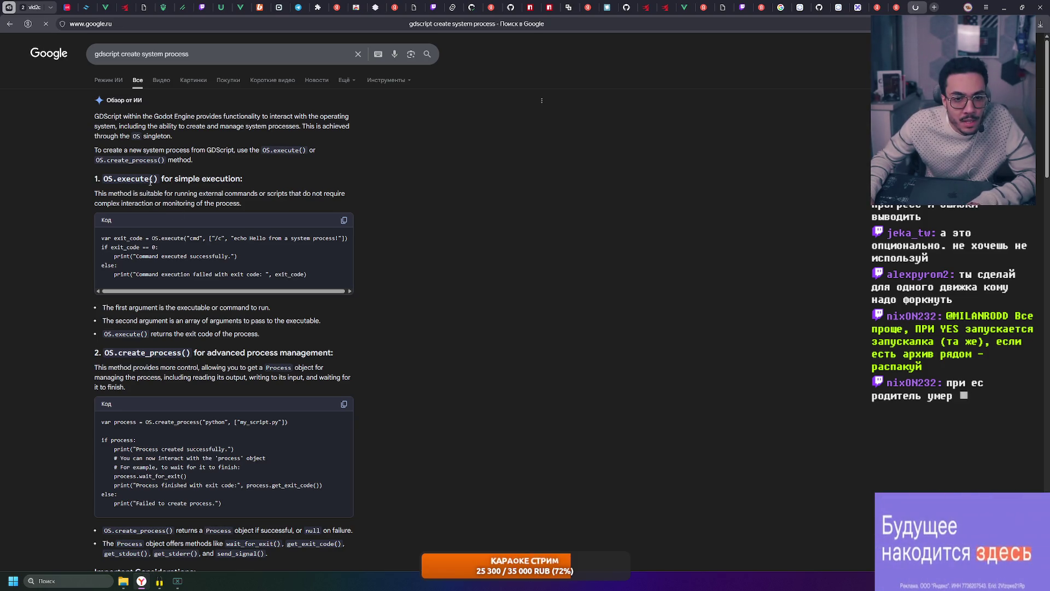
pyautogui.doubleClick(196, 238)
pyautogui.click(176, 238)
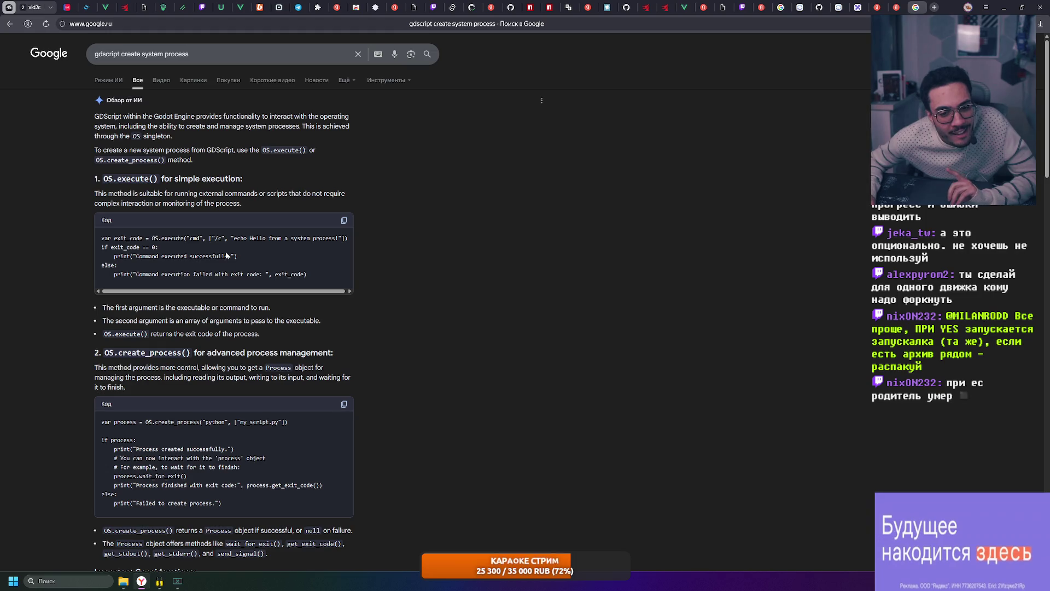
pyautogui.scroll(-2, 226, 256)
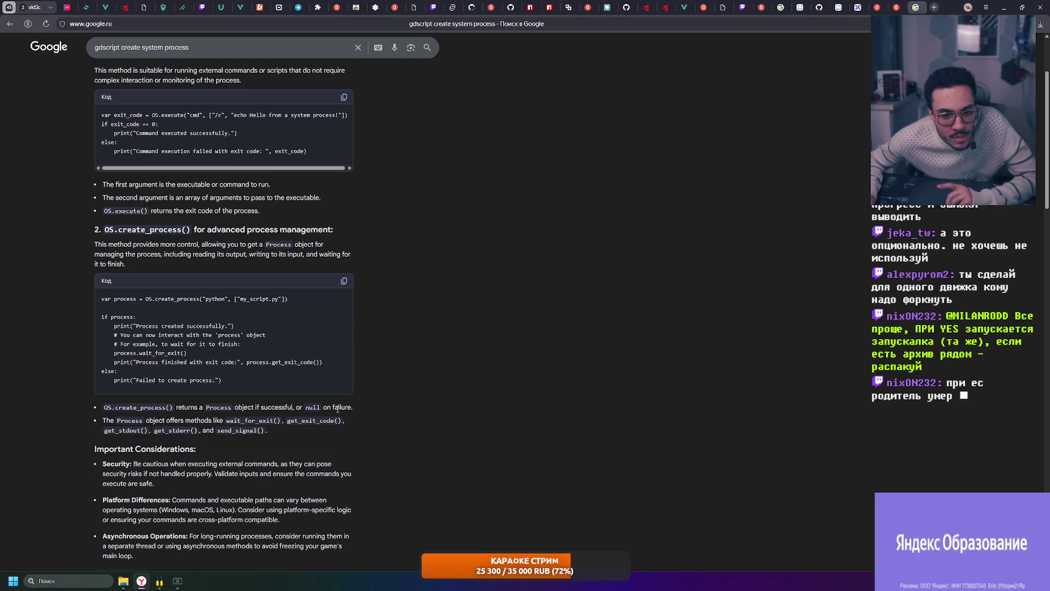
pyautogui.scroll(-1, 168, 407)
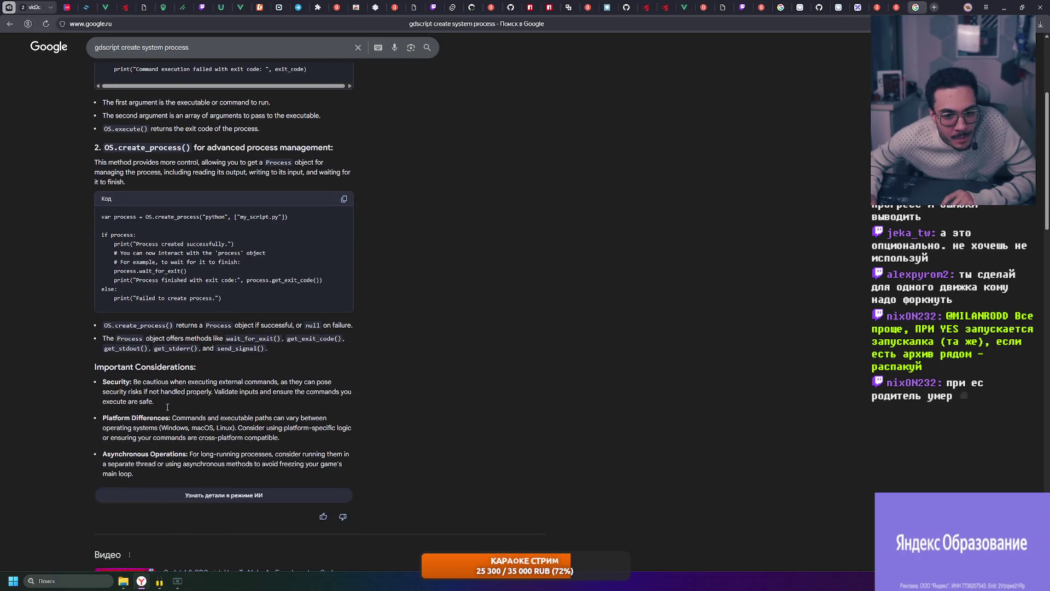
pyautogui.click(229, 495)
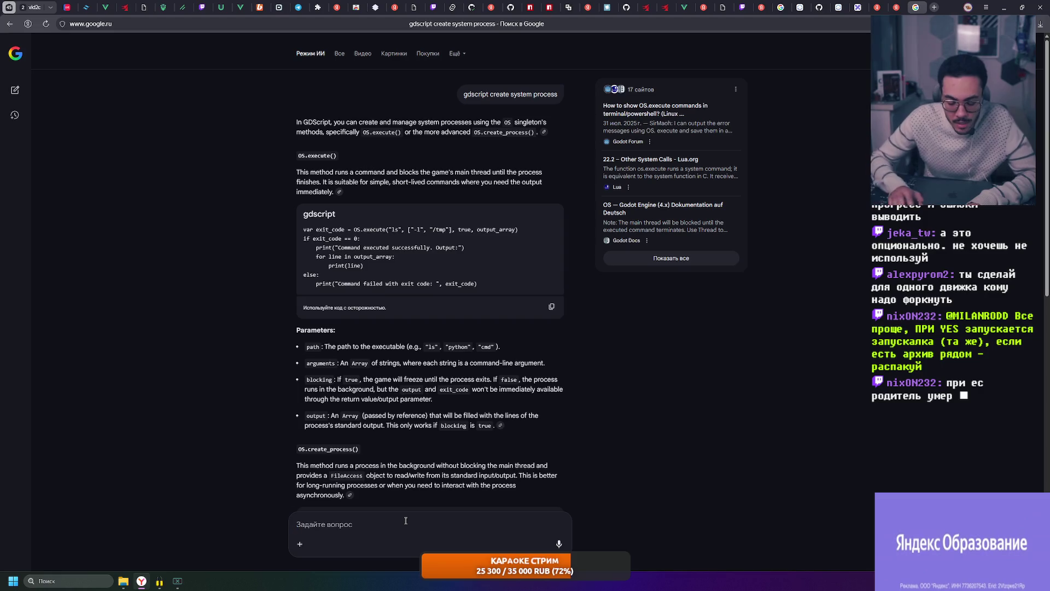
pyautogui.write('How')
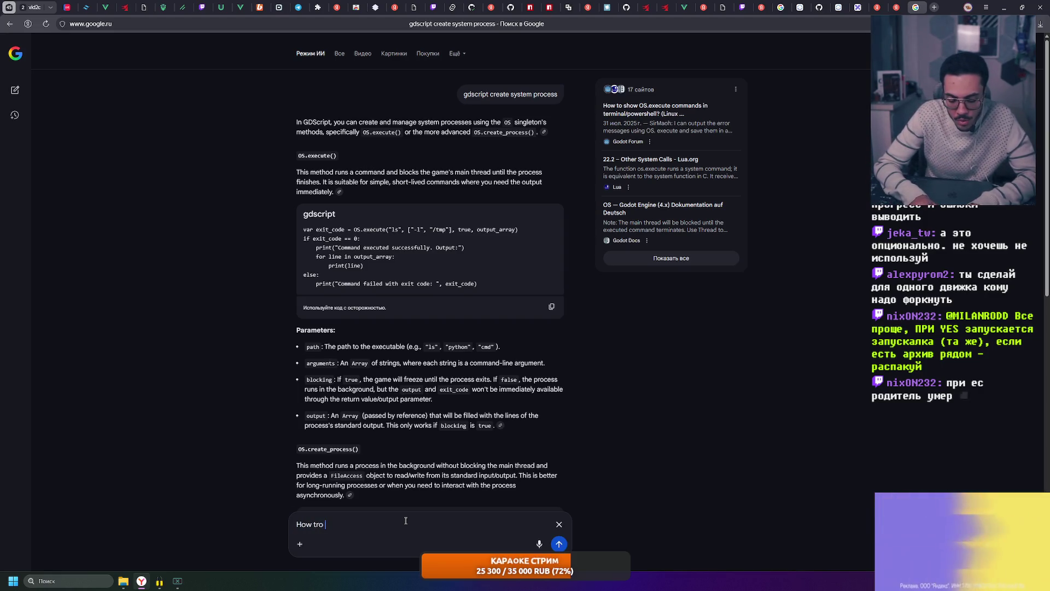
pyautogui.write(' tro')
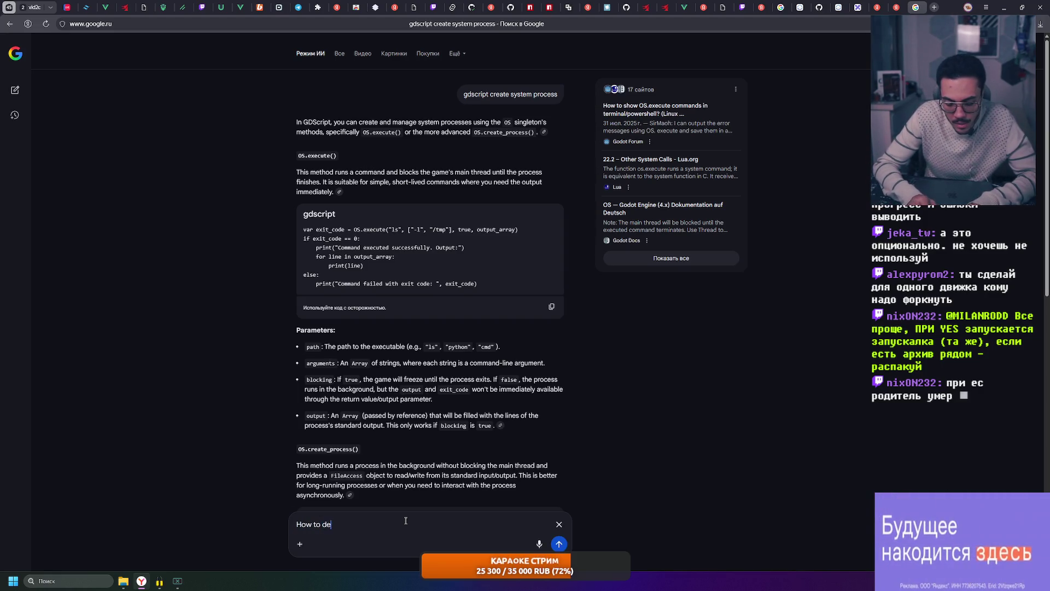
pyautogui.write('h pro')
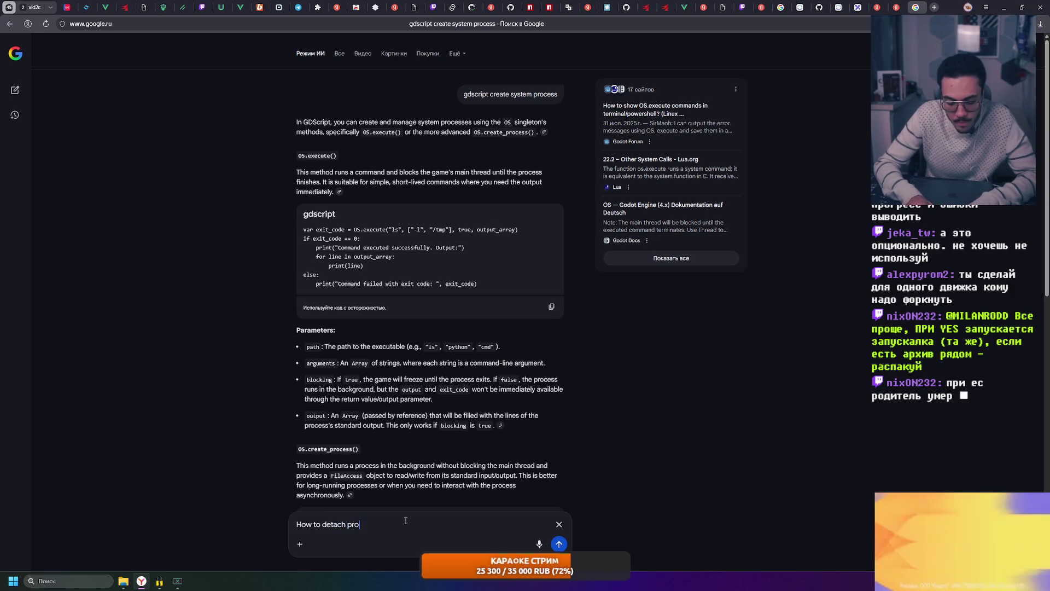
pyautogui.write('cess af')
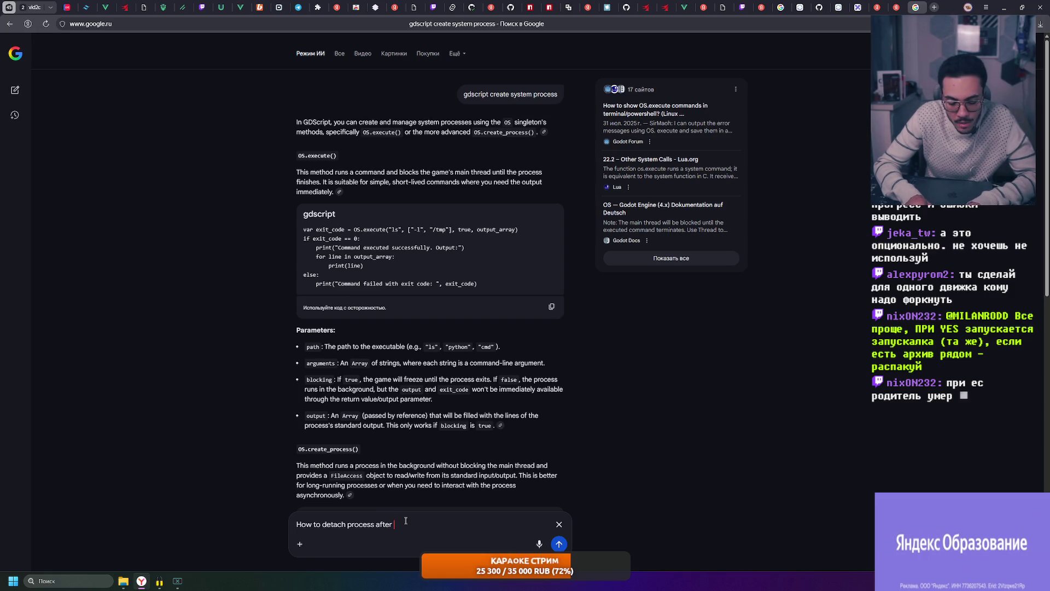
pyautogui.write('te')
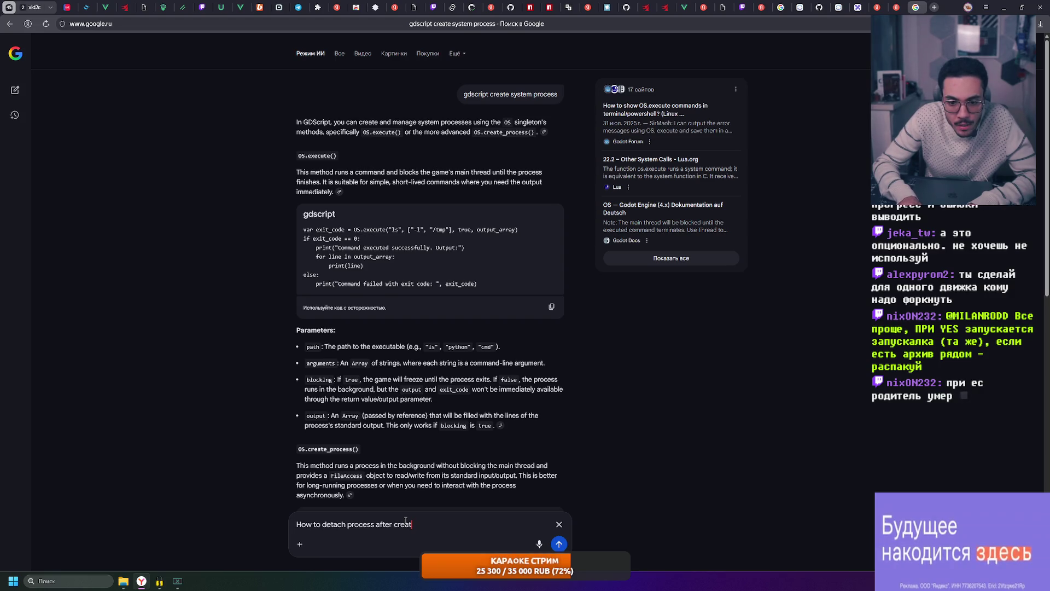
# - Send the follow-up question 'How to detach process after creating?' to Google AI Mode
pyautogui.press('Return')
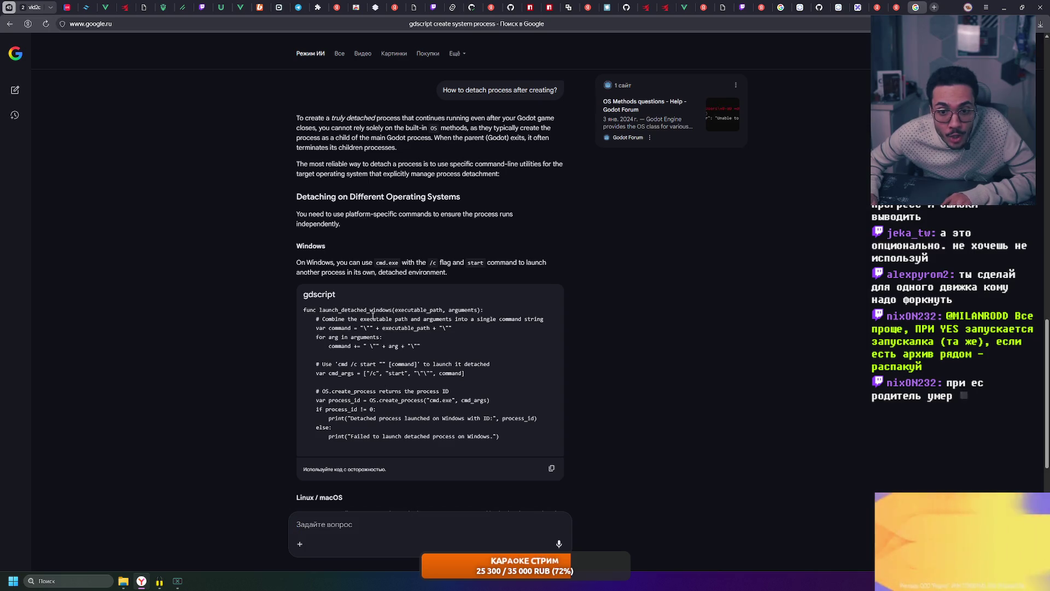
pyautogui.scroll(-3, 350, 310)
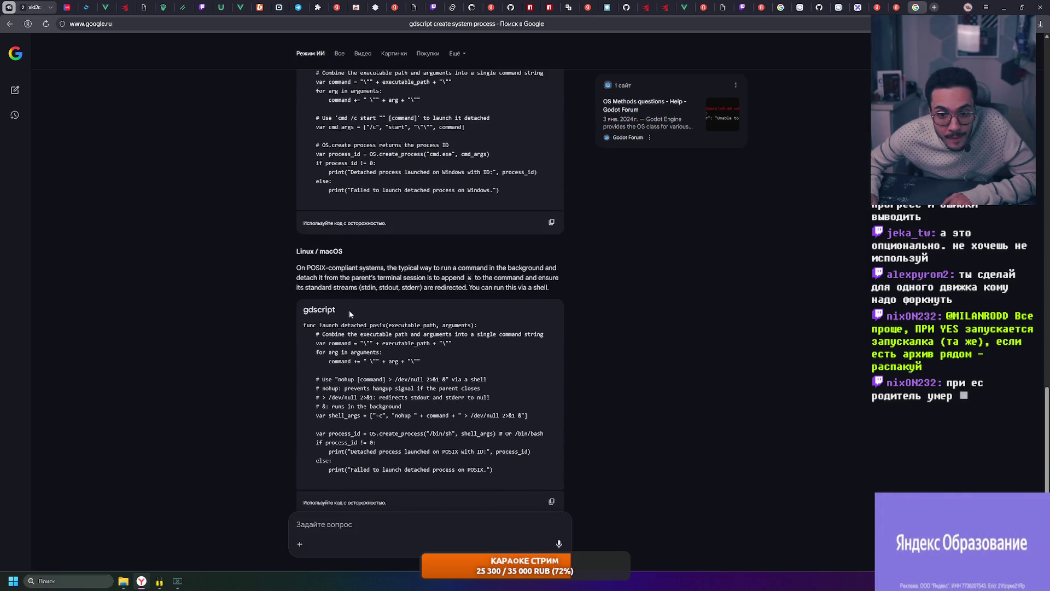
pyautogui.scroll(-1, 348, 310)
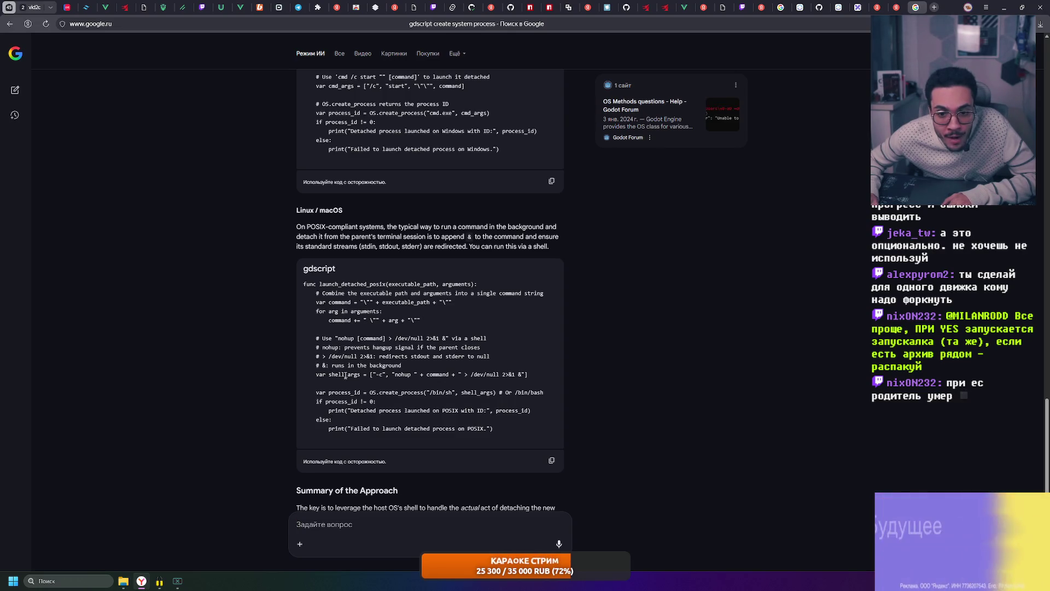
# - Read through the POSIX detached-launch code, highlighting the shell_args and process_id lines
pyautogui.moveTo(373, 374); pyautogui.dragTo(401, 375)
pyautogui.click(488, 375)
pyautogui.scroll(-1, 419, 396)
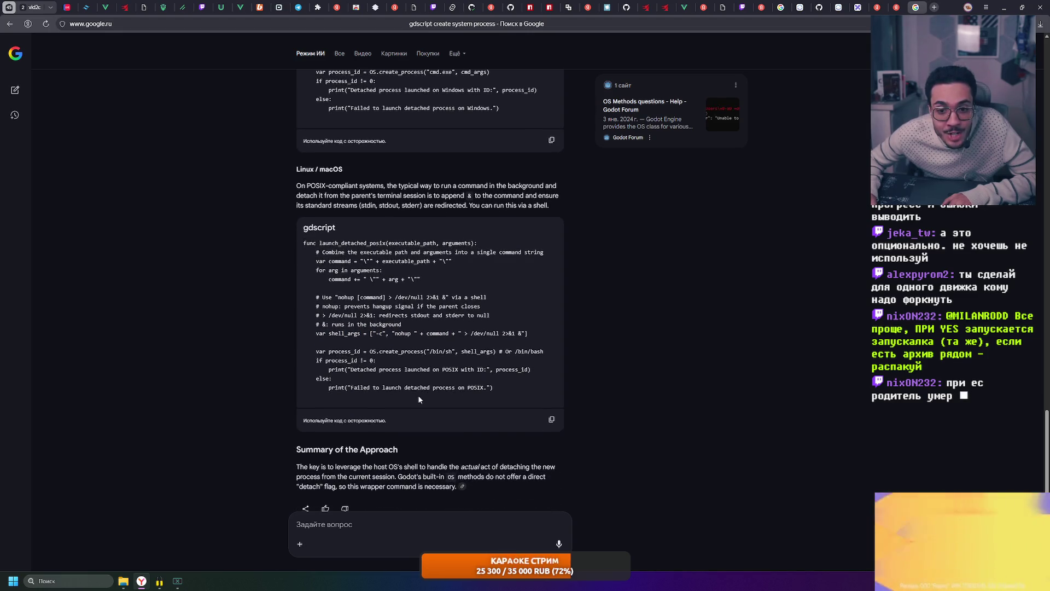
pyautogui.scroll(-1, 404, 359)
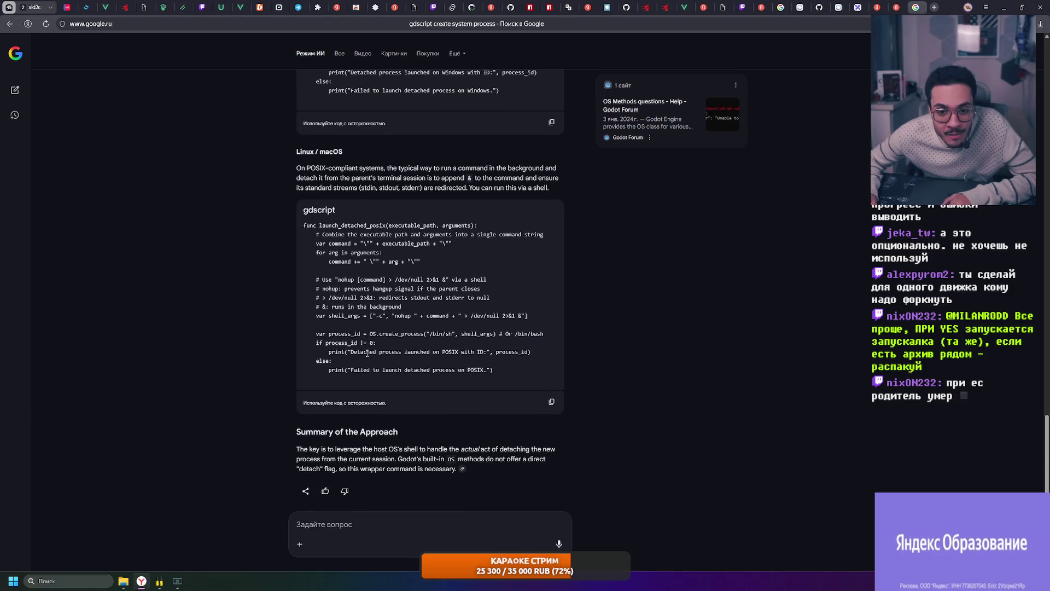
pyautogui.moveTo(309, 337); pyautogui.dragTo(526, 377)
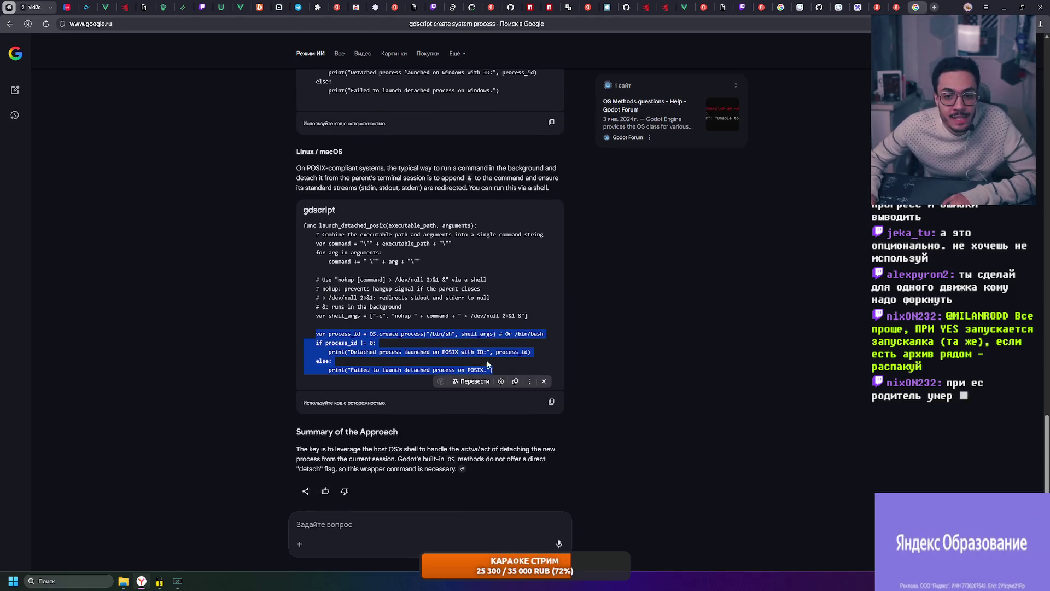
pyautogui.click(402, 345)
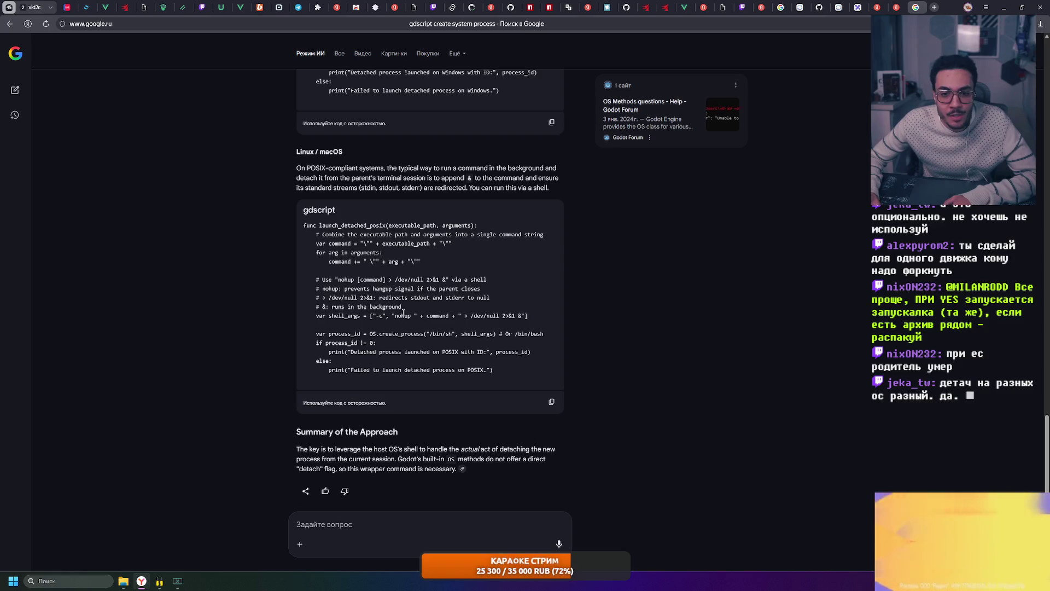
pyautogui.scroll(2, 461, 252)
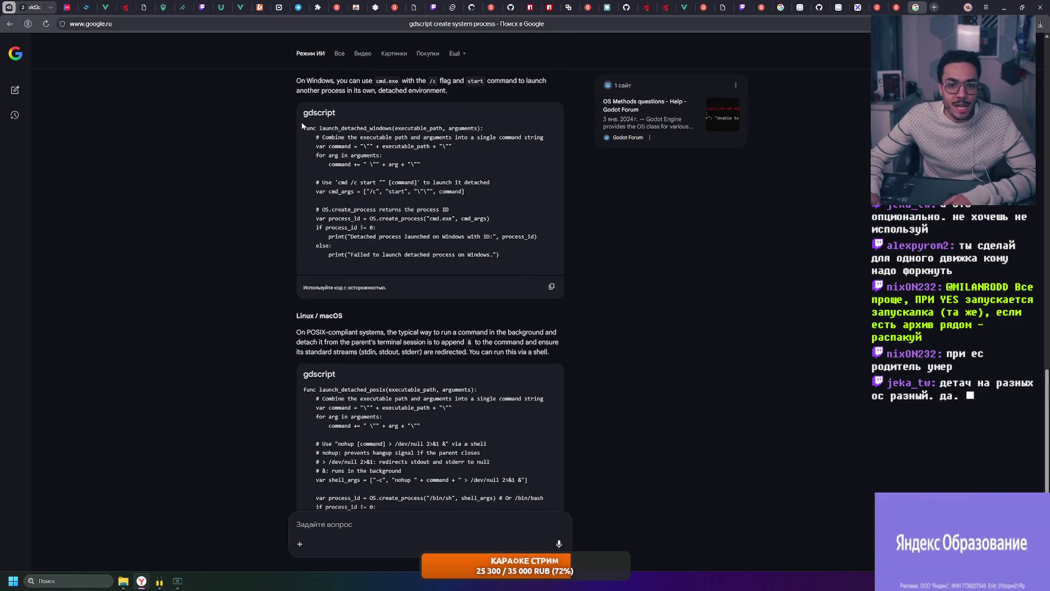
# - Read the Windows detached-launch code block, then minimize the browser to the desktop
pyautogui.moveTo(304, 128); pyautogui.dragTo(516, 254)
pyautogui.click(516, 254)
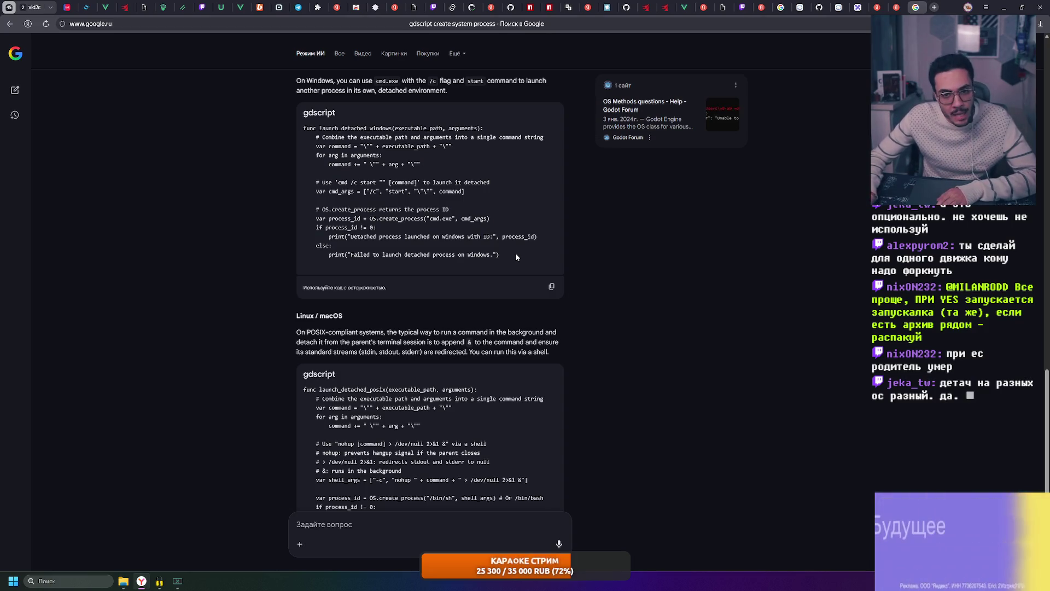
pyautogui.moveTo(507, 261)
pyautogui.mouseDown()
pyautogui.moveTo(303, 117)
pyautogui.moveTo(510, 257)
pyautogui.mouseUp()
pyautogui.click(304, 130)
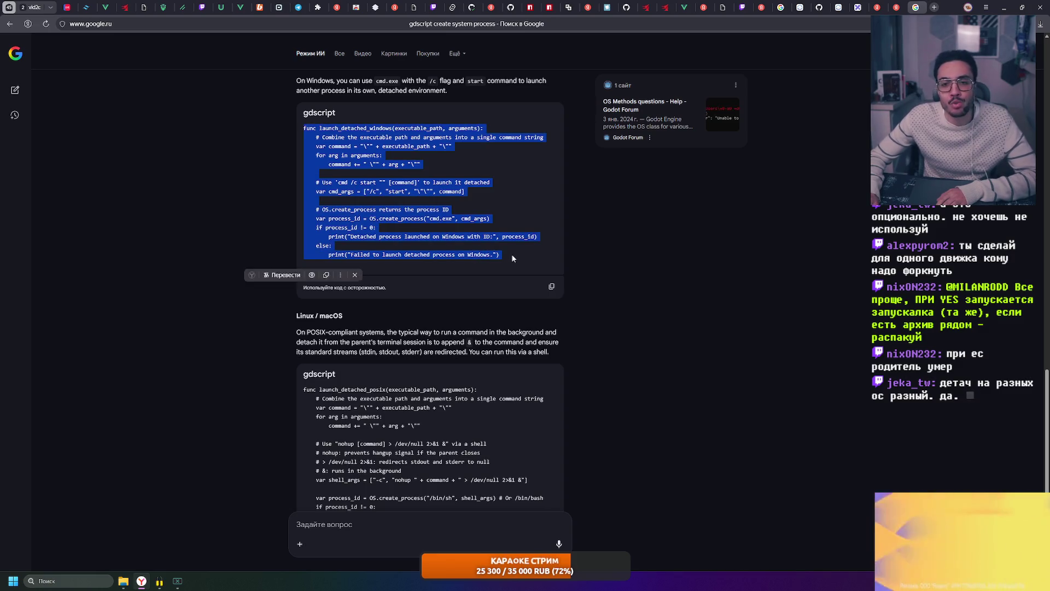
pyautogui.click(511, 253)
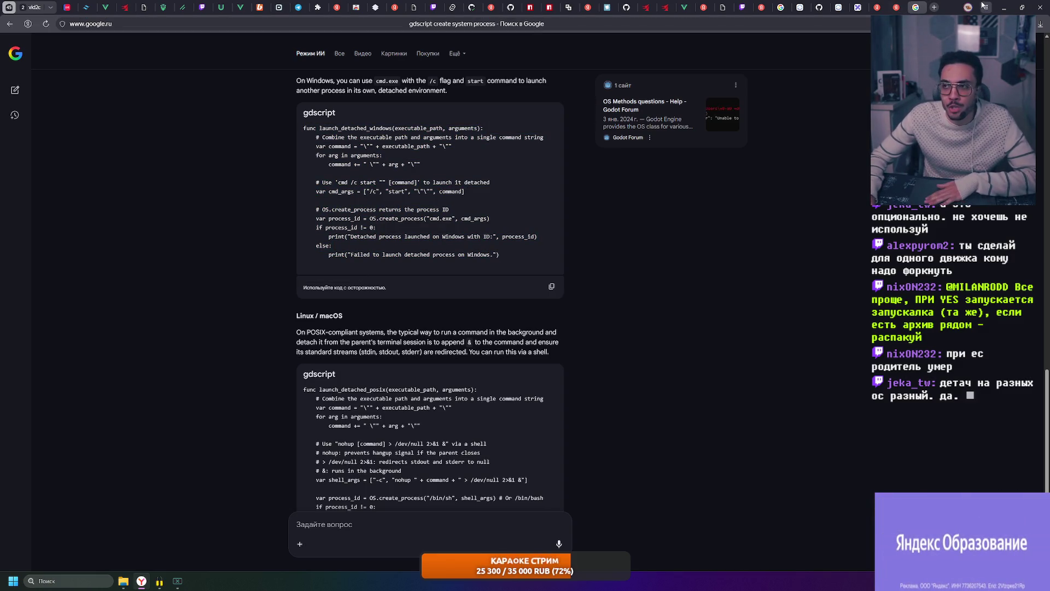
pyautogui.click(1006, 7)
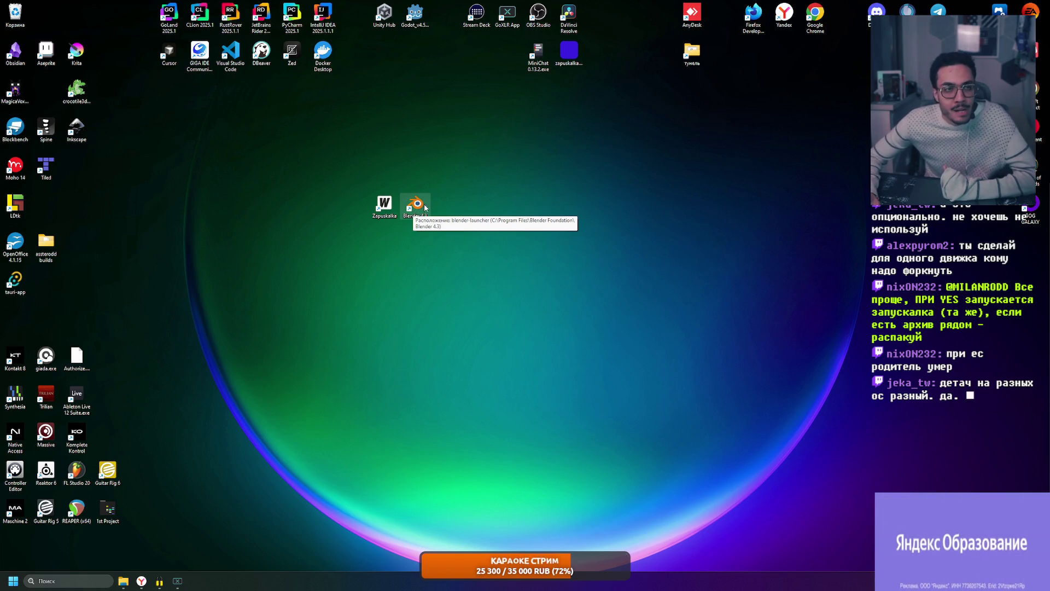
# - Look over the Blender desktop shortcut, then restore the browser from the taskbar
pyautogui.moveTo(482, 179); pyautogui.dragTo(402, 217)
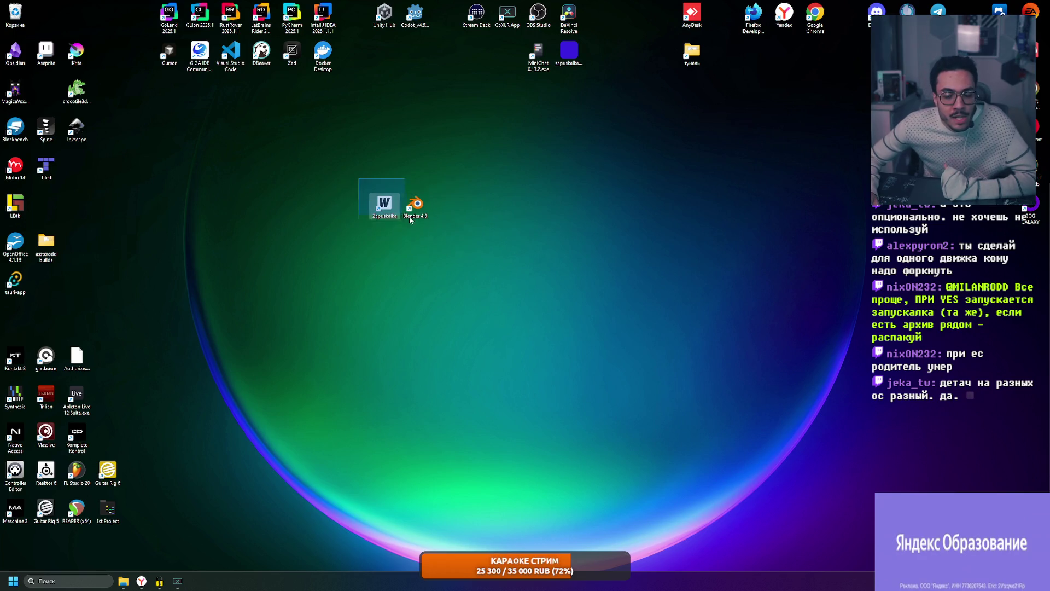
pyautogui.click(476, 239)
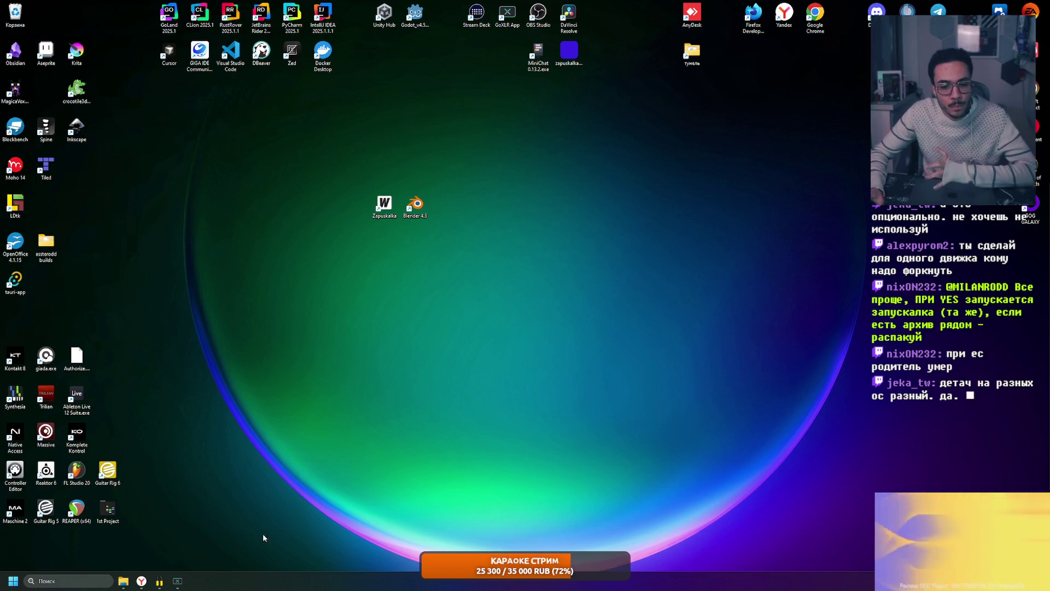
pyautogui.click(142, 581)
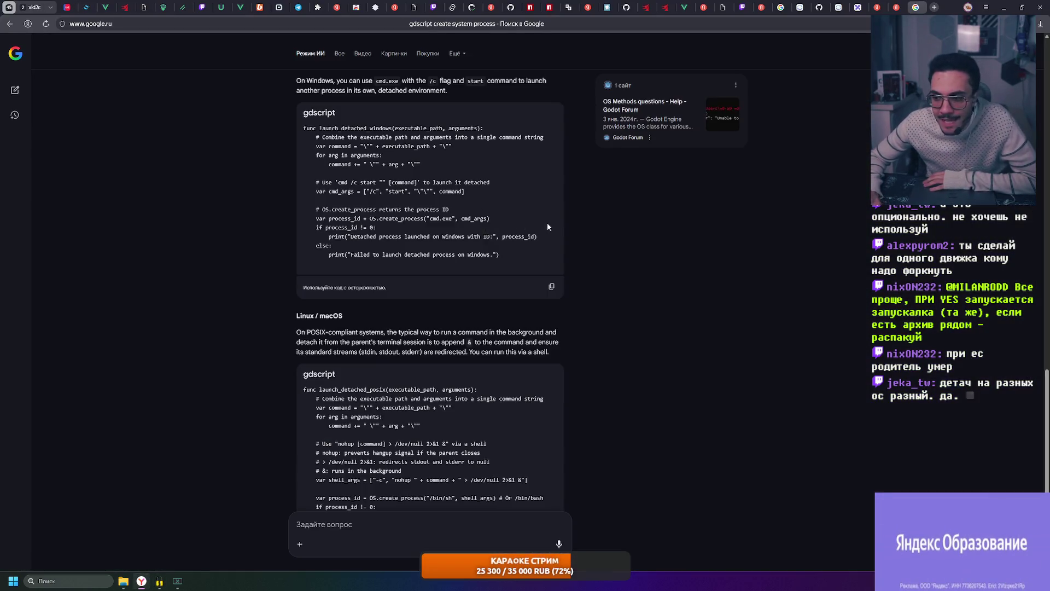
# - Return to the Excalidraw whiteboard and box-select the main launcher flowchart
pyautogui.click(859, 7)
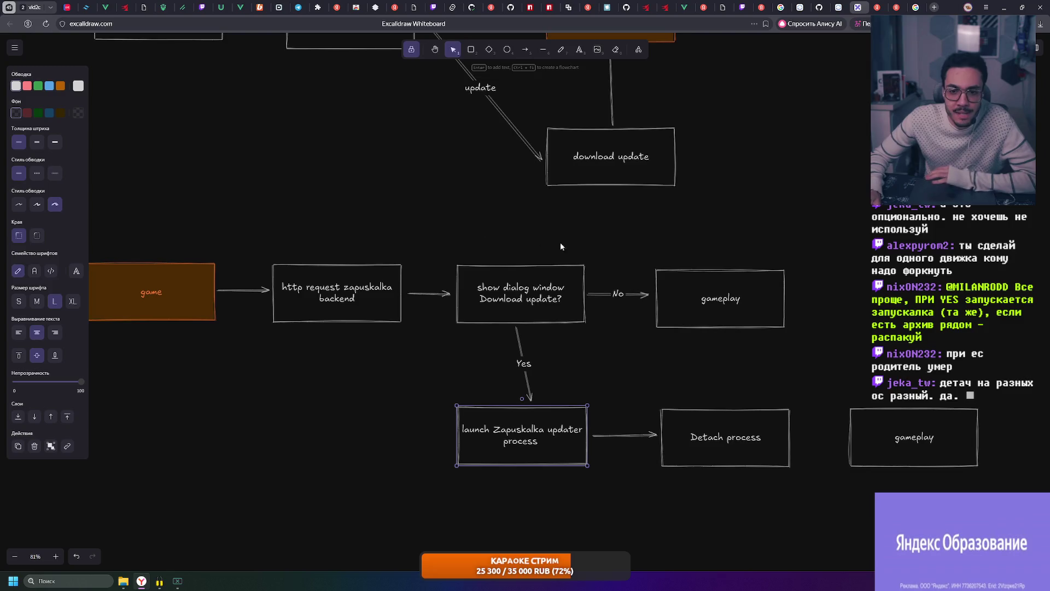
pyautogui.scroll(-2, 607, 241)
pyautogui.moveTo(132, 225)
pyautogui.mouseDown()
pyautogui.moveTo(998, 522)
pyautogui.moveTo(145, 222)
pyautogui.mouseUp()
pyautogui.moveTo(960, 504)
pyautogui.mouseDown()
pyautogui.moveTo(143, 225)
pyautogui.moveTo(1001, 492)
pyautogui.mouseUp()
pyautogui.scroll(3, 824, 406)
pyautogui.click(824, 406)
pyautogui.moveTo(145, 220); pyautogui.dragTo(803, 451)
pyautogui.scroll(2, 410, 406)
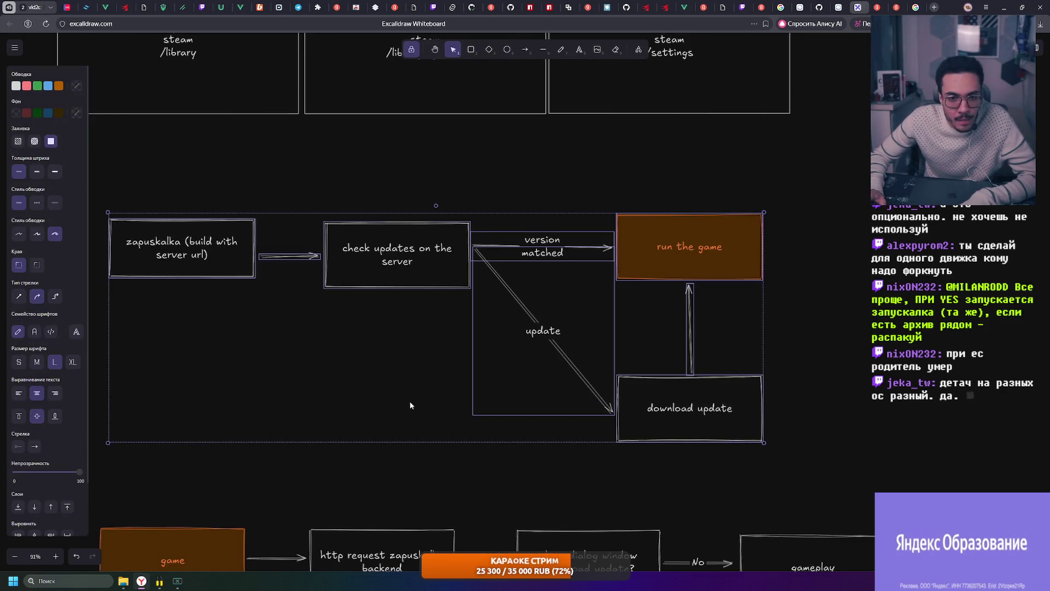
pyautogui.scroll(1, 358, 336)
# - Repeatedly select and inspect the zapuskalka box at the start of the flowchart
pyautogui.moveTo(133, 161); pyautogui.dragTo(355, 304)
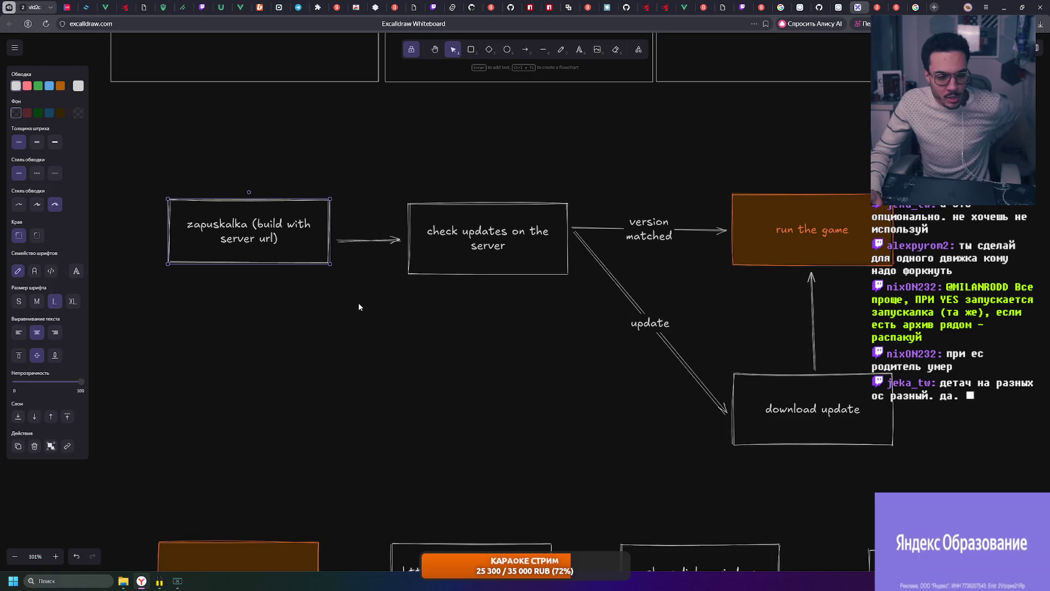
pyautogui.moveTo(110, 157); pyautogui.dragTo(338, 293)
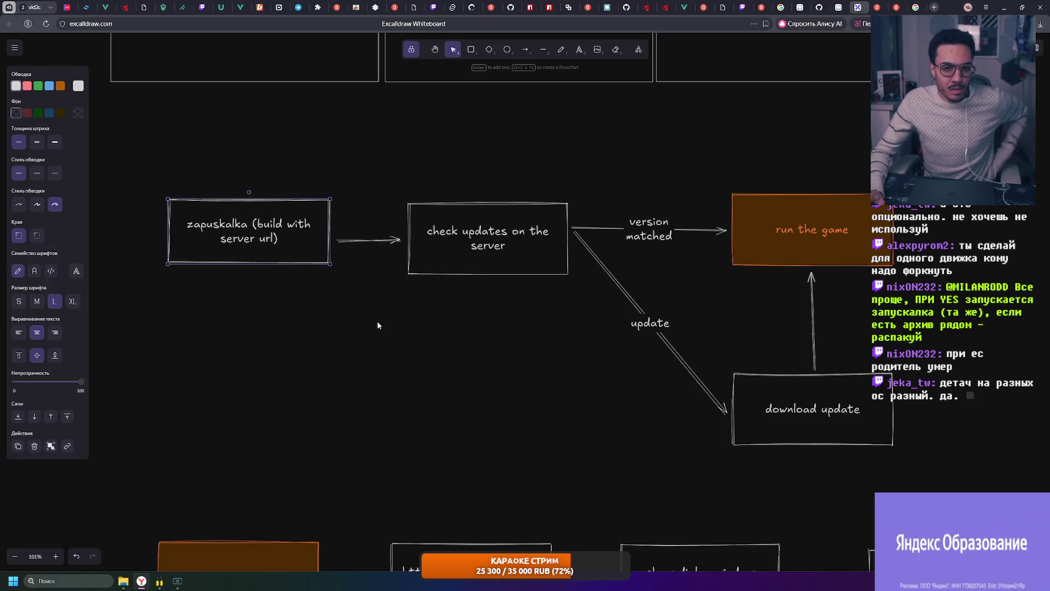
pyautogui.click(377, 325)
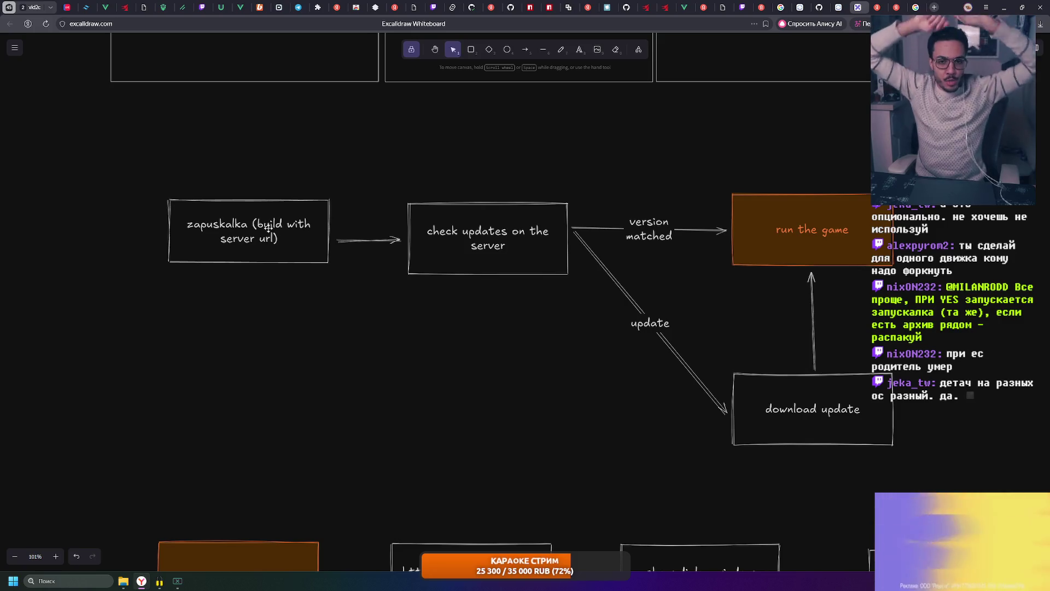
pyautogui.moveTo(226, 257); pyautogui.dragTo(344, 308)
pyautogui.click(343, 305)
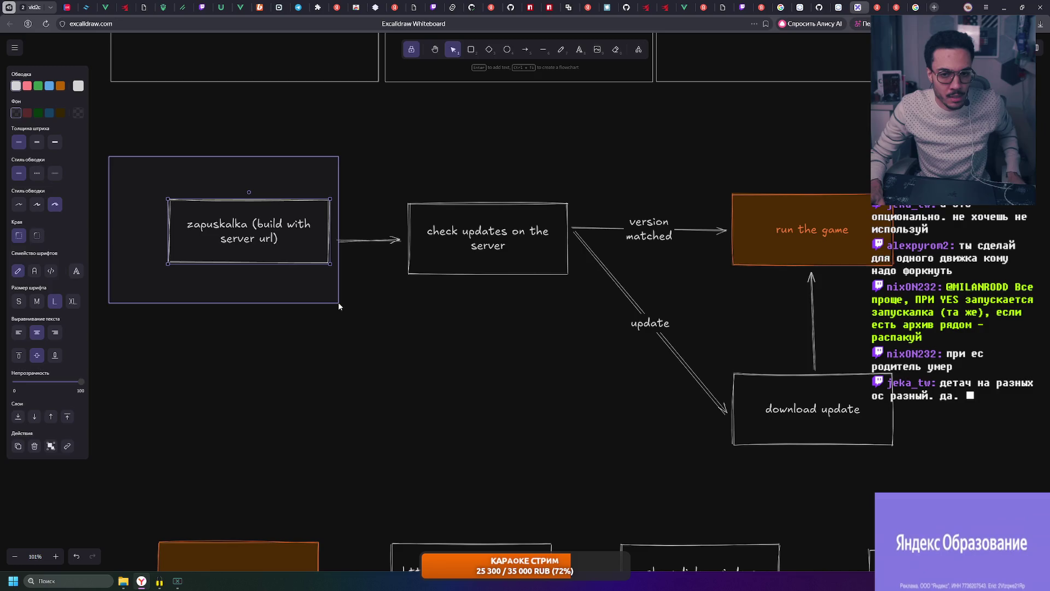
pyautogui.moveTo(236, 217); pyautogui.dragTo(336, 301)
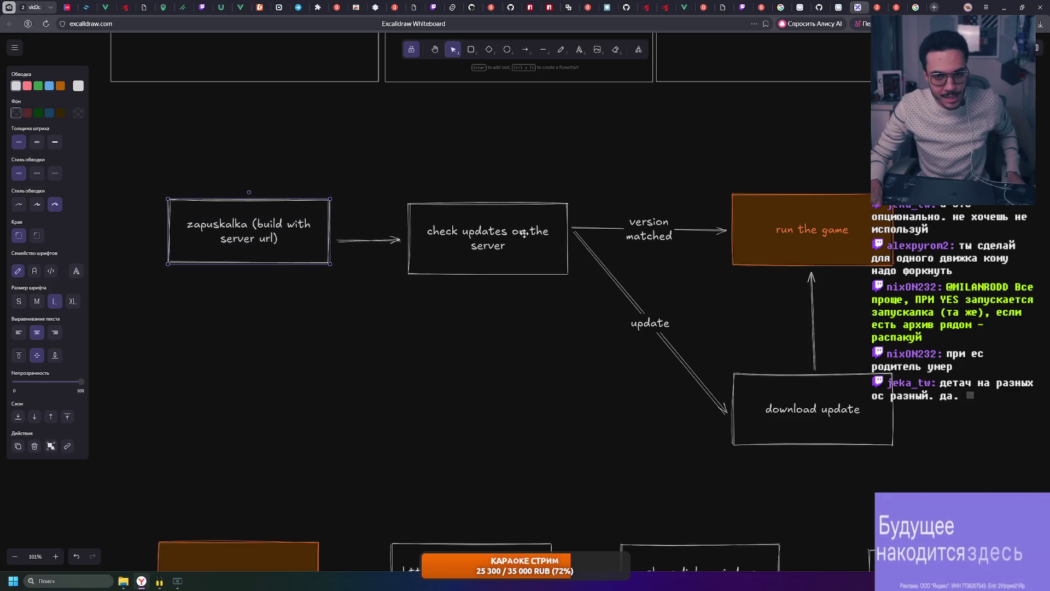
# - Add 'get manifest' as a first line above 'check updates on the server' in the second box
pyautogui.doubleClick(472, 251)
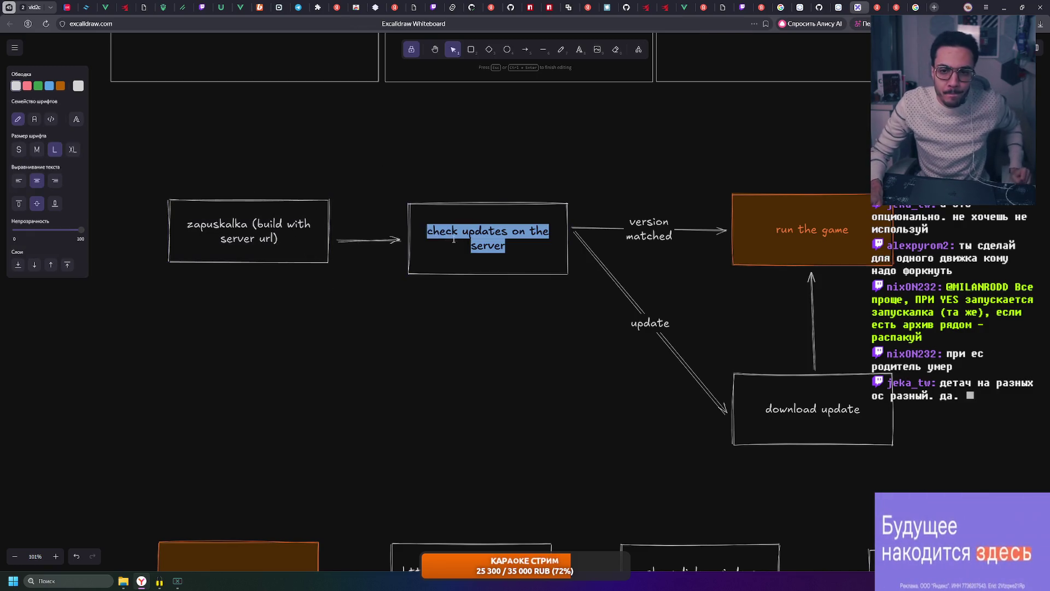
pyautogui.click(527, 233)
pyautogui.press('Home')
pyautogui.write('get')
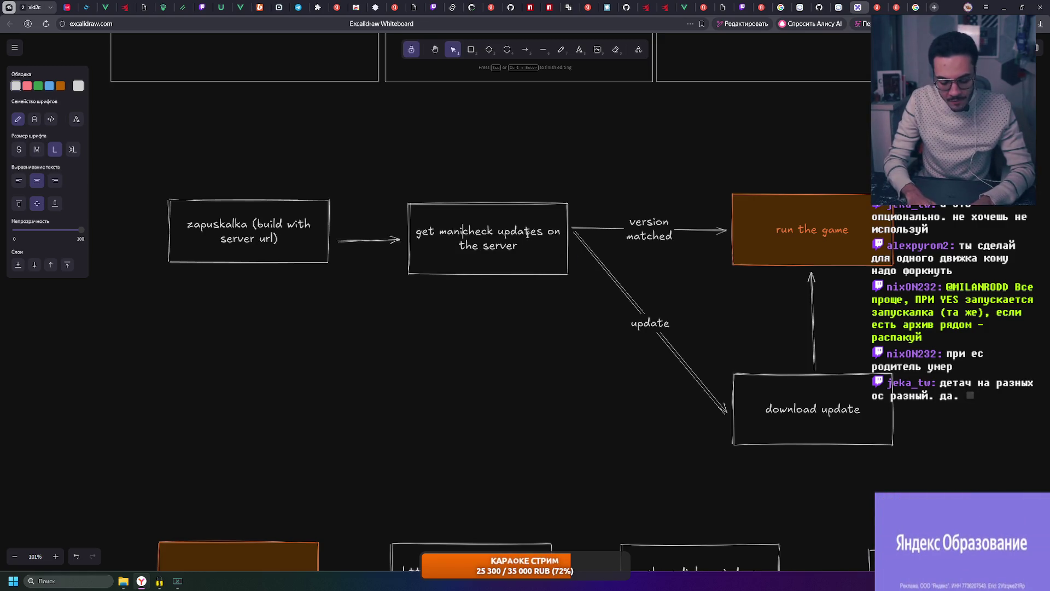
pyautogui.press('Return')
pyautogui.press('Escape')
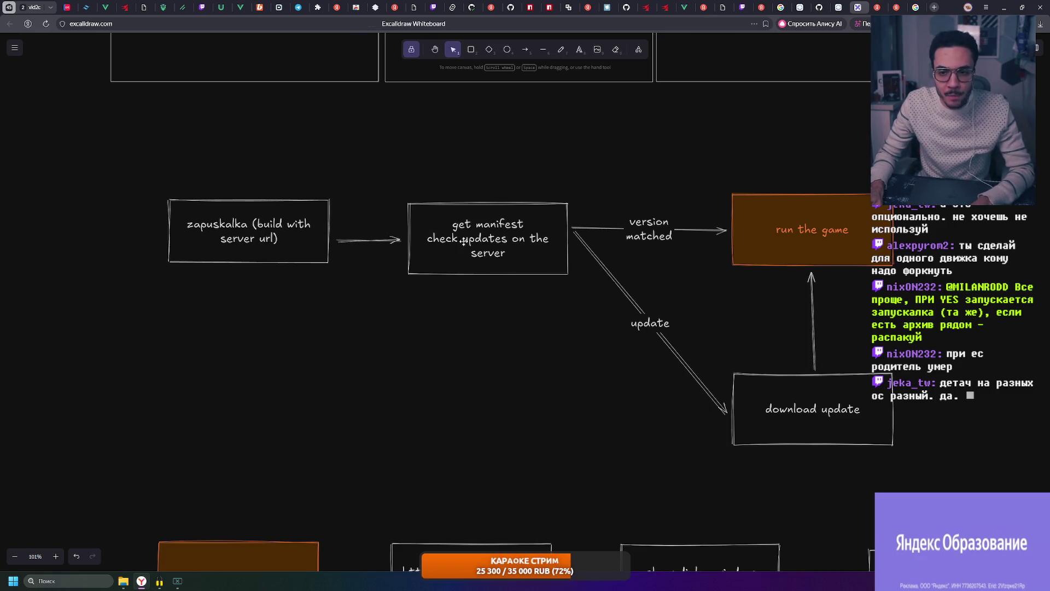
# - Remove 'on the server' so the box reads 'get manifest' over 'check updates'
pyautogui.click(520, 239)
pyautogui.press('Return')
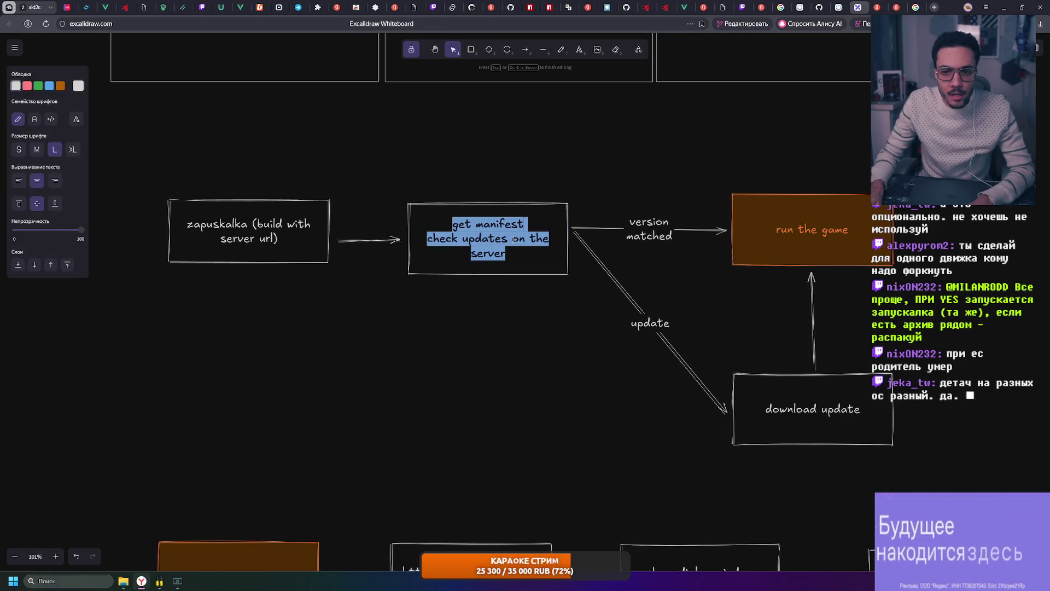
pyautogui.click(523, 237)
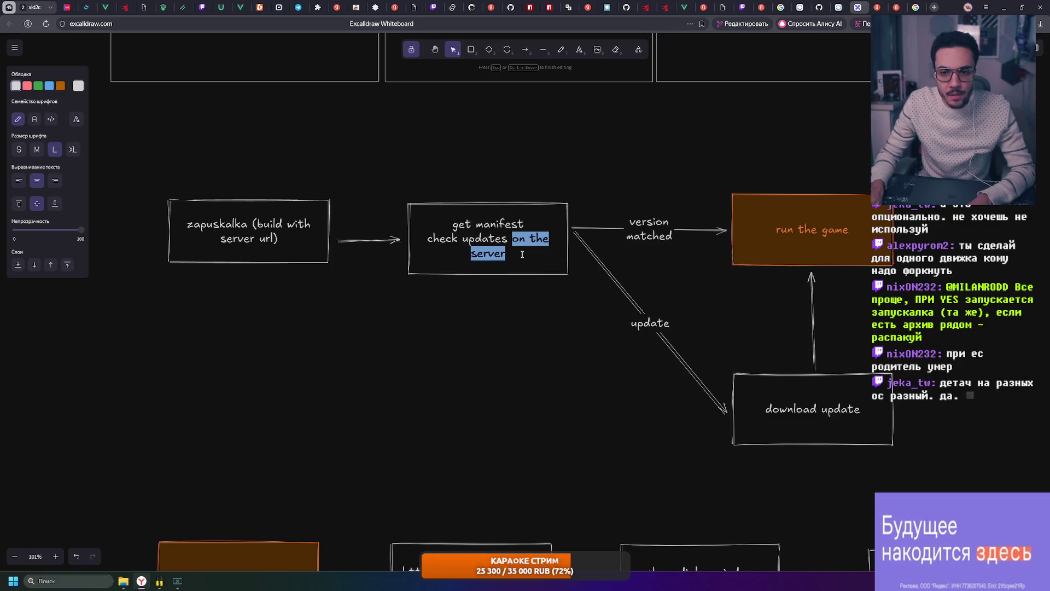
pyautogui.press('BackSpace')
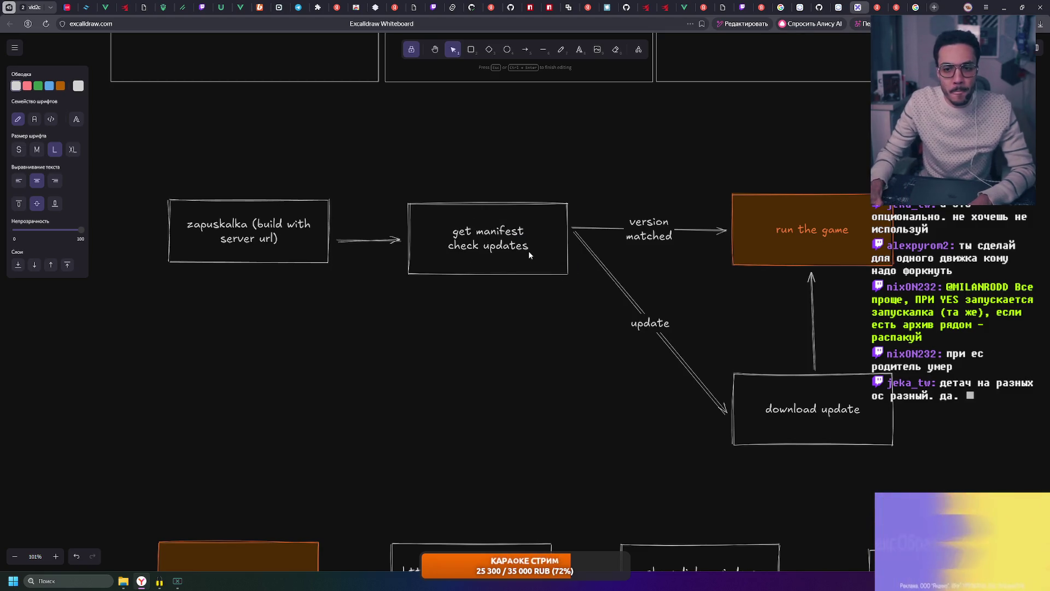
pyautogui.click(490, 369)
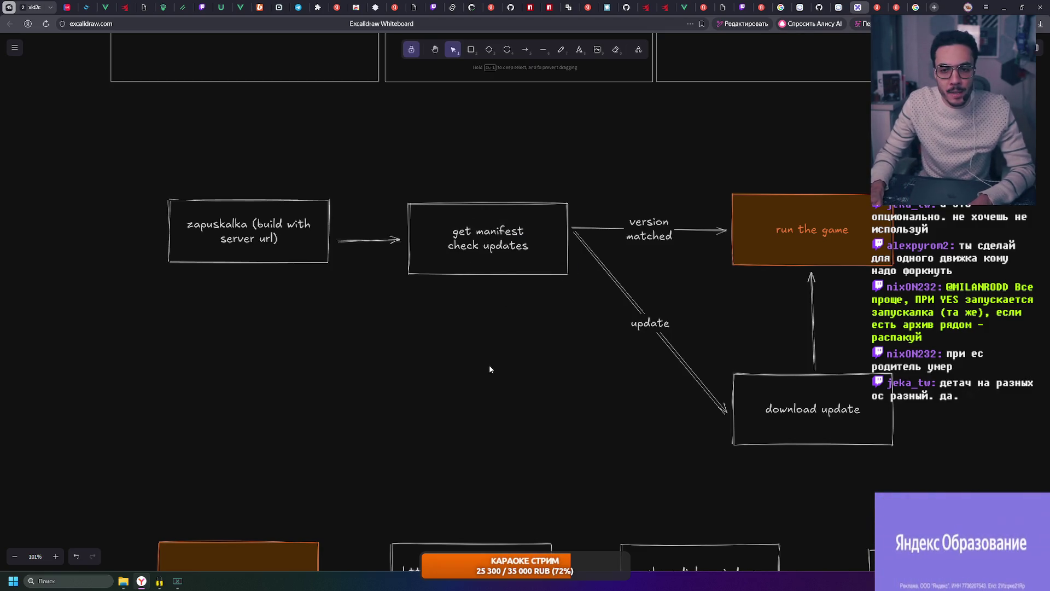
# - Nudge the get manifest box left and move the zapuskalka box toward it, shortening the arrow
pyautogui.click(267, 239)
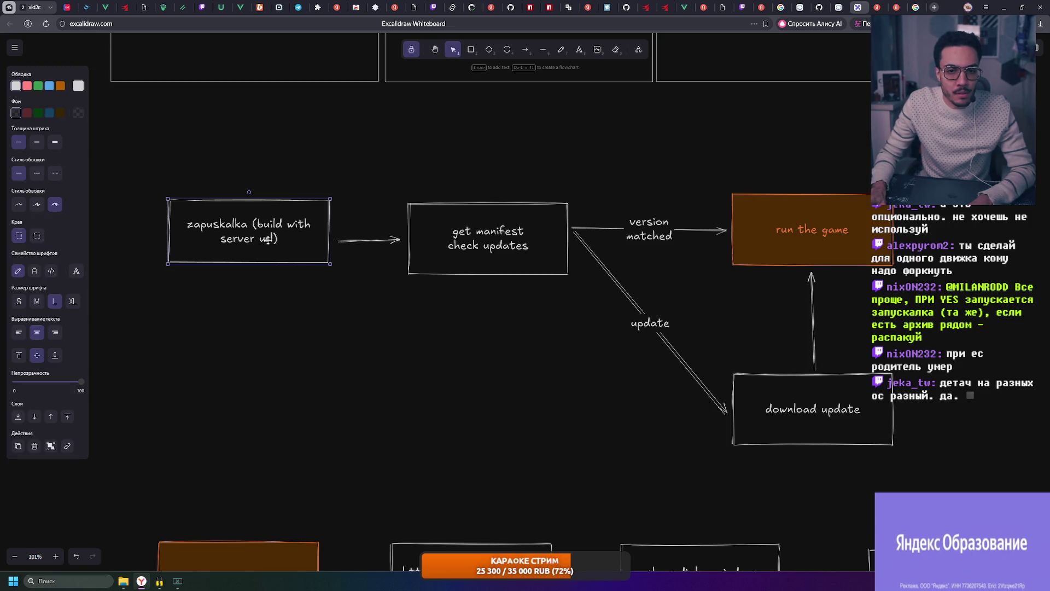
pyautogui.click(443, 296)
pyautogui.hscroll(3, 431, 279)
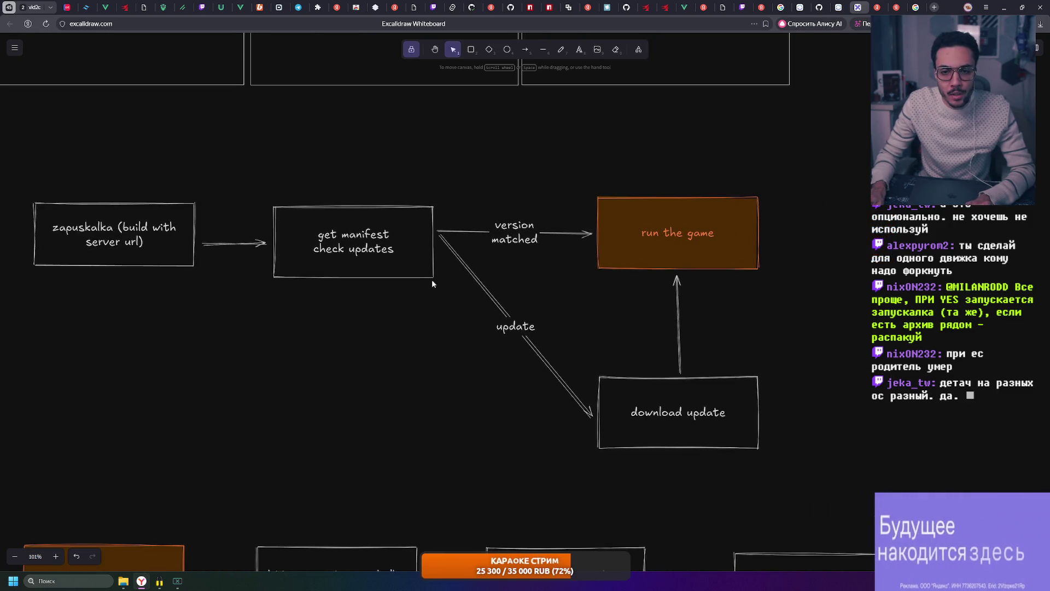
pyautogui.hscroll(-3, 612, 218)
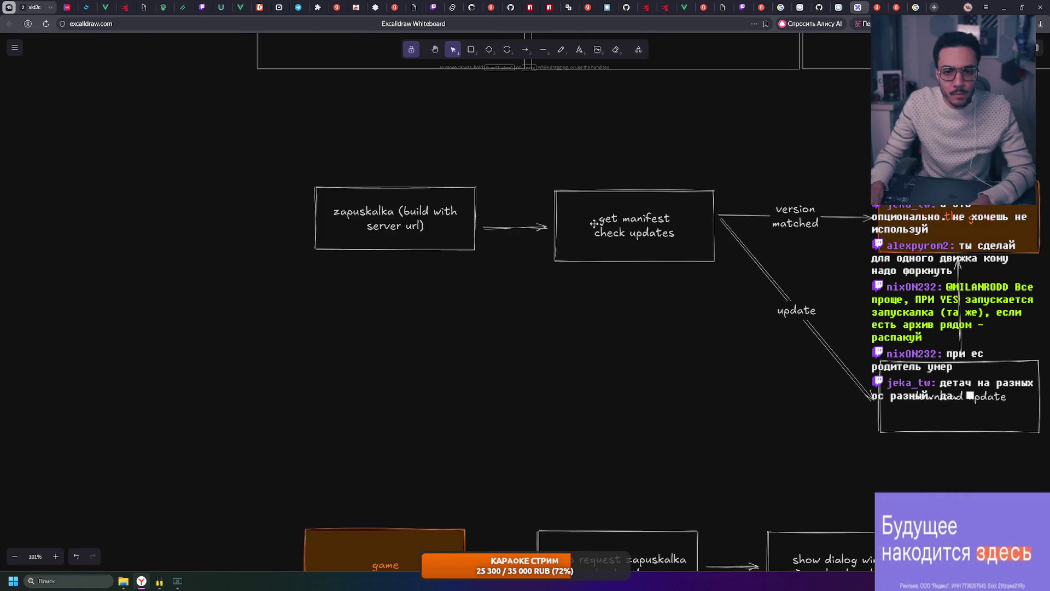
pyautogui.click(611, 218)
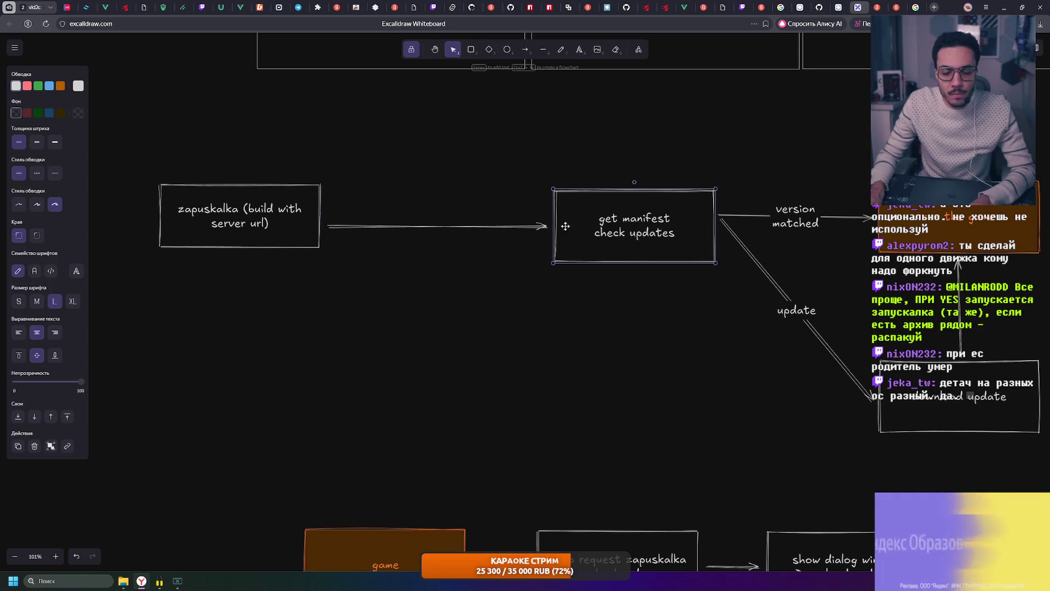
pyautogui.doubleClick(606, 226)
pyautogui.moveTo(666, 220)
pyautogui.mouseDown()
pyautogui.moveTo(641, 220)
pyautogui.moveTo(685, 217)
pyautogui.mouseUp()
pyautogui.click(634, 331)
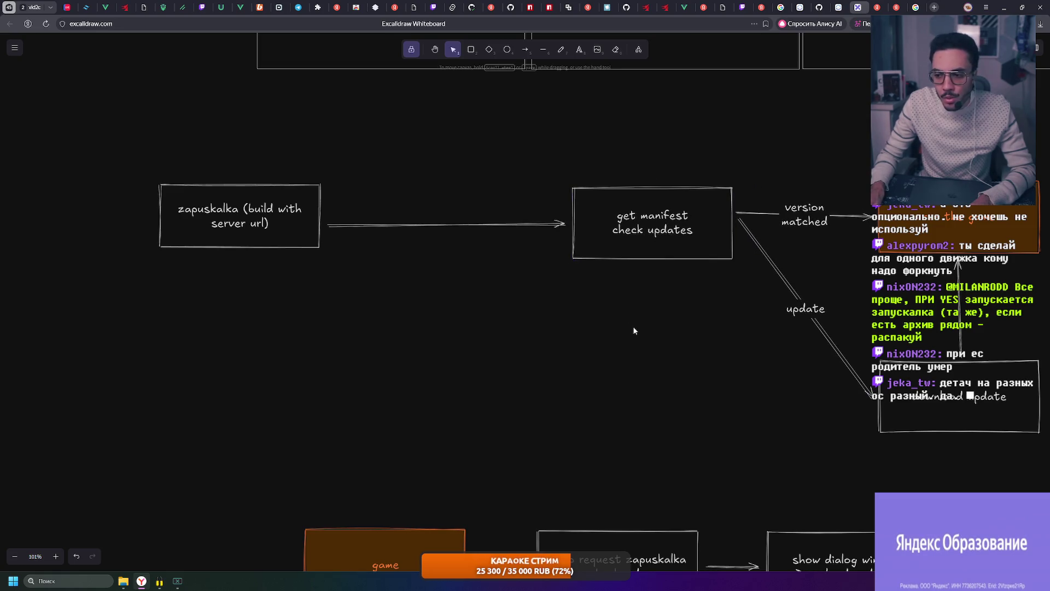
pyautogui.moveTo(284, 218); pyautogui.dragTo(434, 221)
pyautogui.click(572, 291)
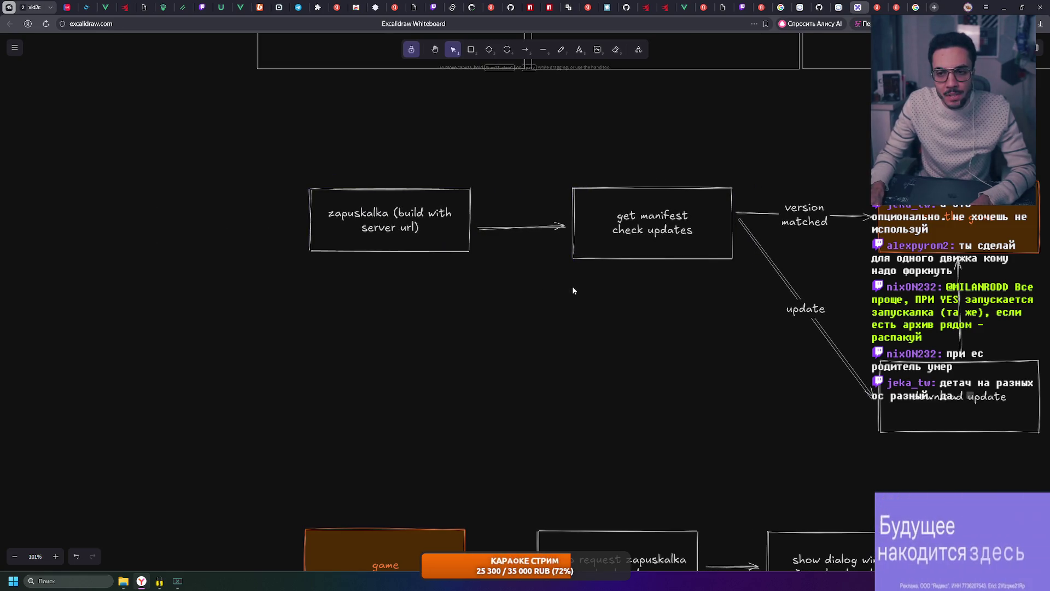
pyautogui.hscroll(5, 572, 290)
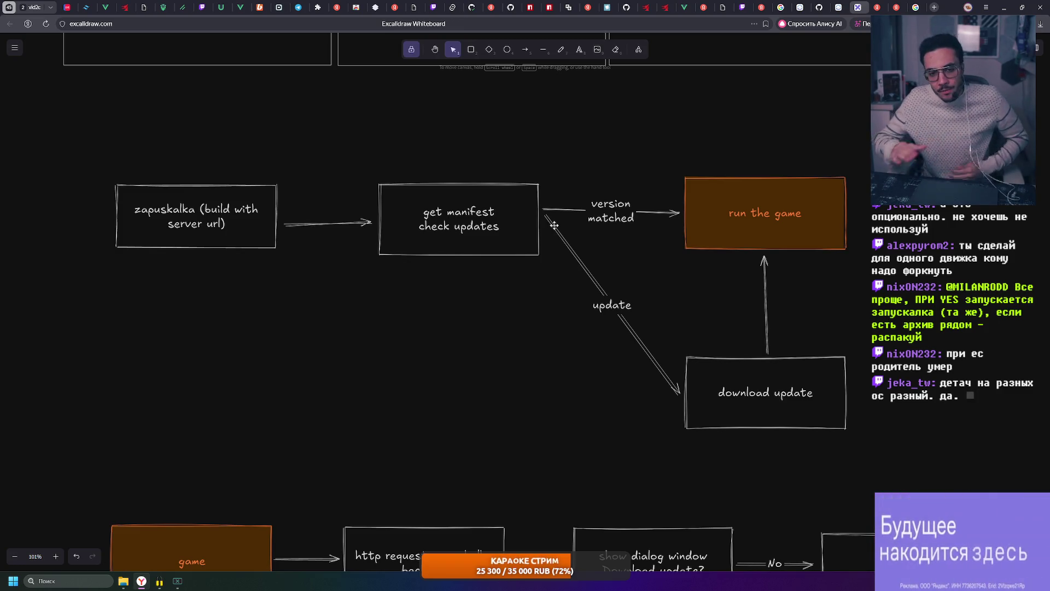
# - Select and deselect the zapuskalka box a few times to check its new position
pyautogui.moveTo(243, 254); pyautogui.dragTo(286, 264)
pyautogui.moveTo(92, 145); pyautogui.dragTo(285, 277)
pyautogui.moveTo(101, 165)
pyautogui.mouseDown()
pyautogui.moveTo(295, 272)
pyautogui.moveTo(87, 155)
pyautogui.mouseUp()
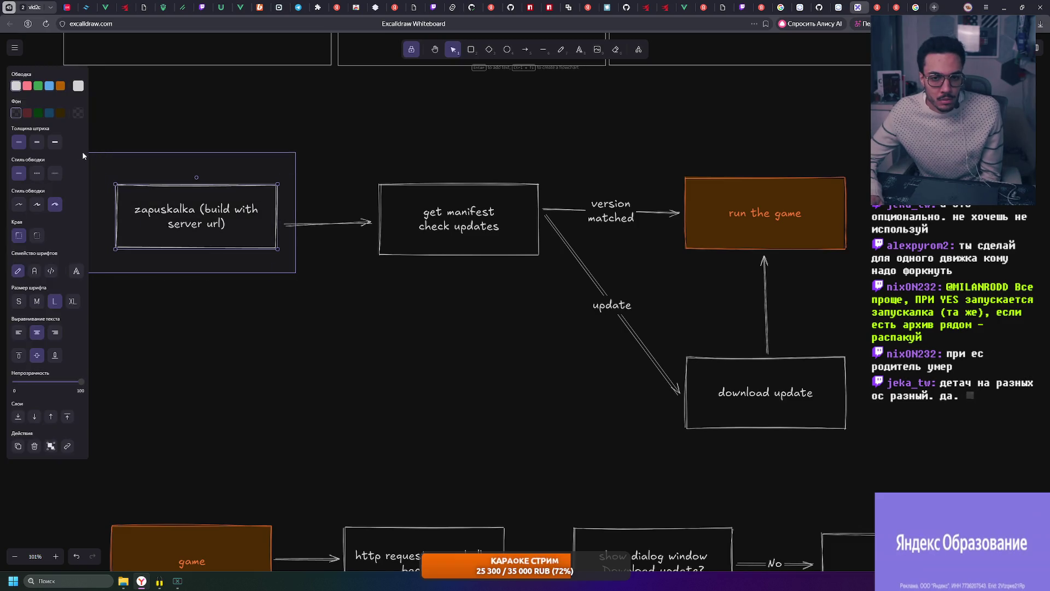
pyautogui.moveTo(295, 271); pyautogui.dragTo(101, 162)
pyautogui.click(277, 263)
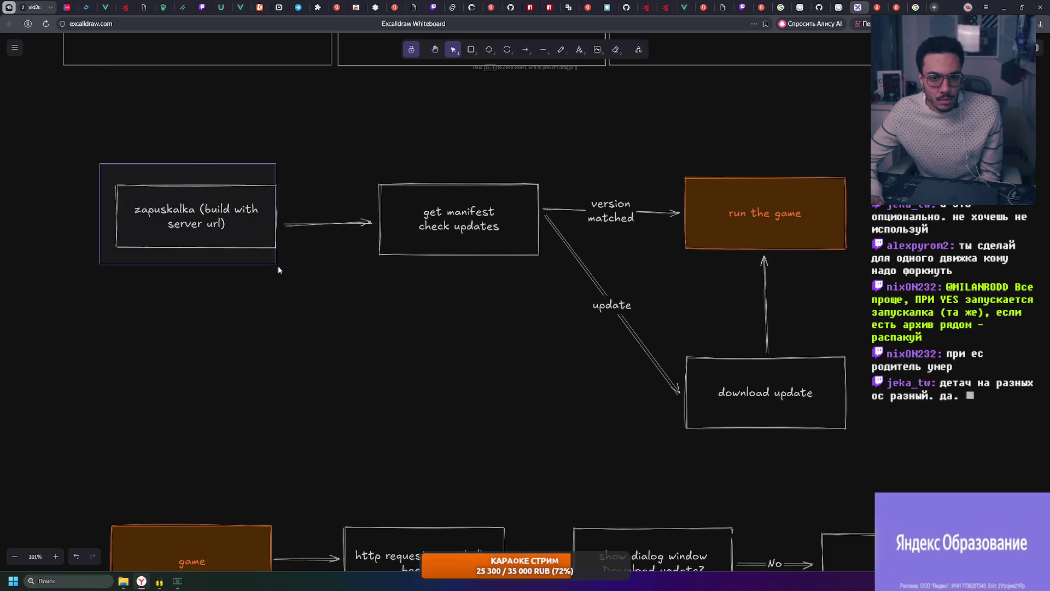
pyautogui.click(286, 273)
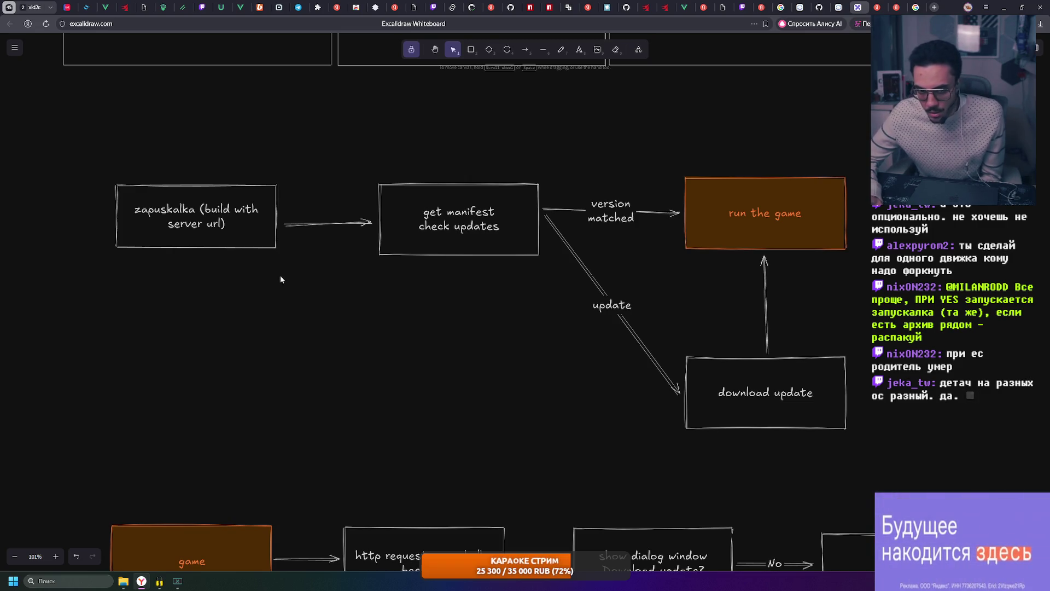
# - Draw a large rectangle over the flowchart by mistake and undo it
pyautogui.press('r')
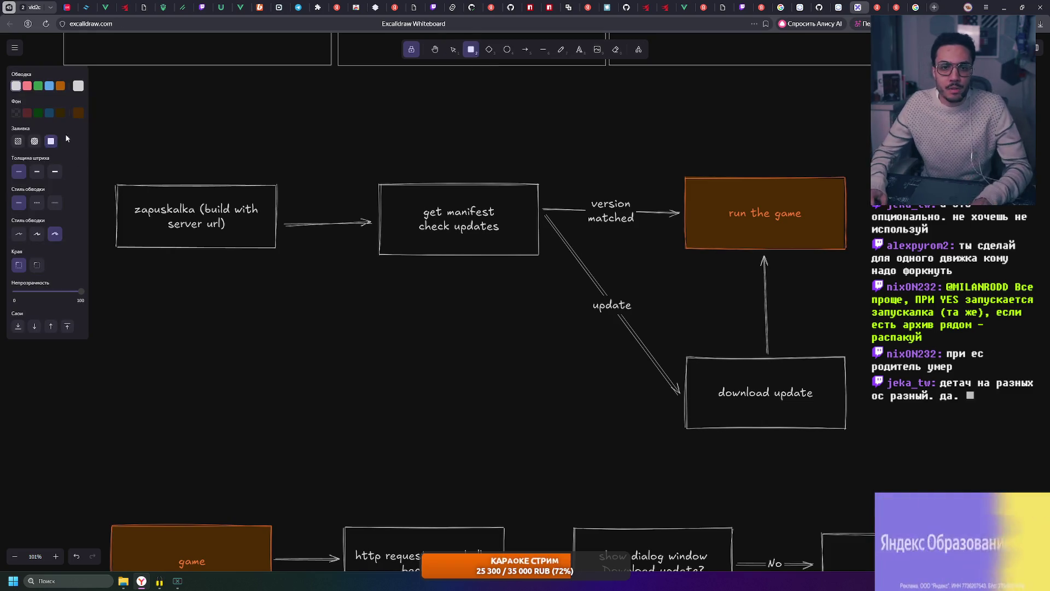
pyautogui.moveTo(106, 129); pyautogui.dragTo(160, 121)
pyautogui.moveTo(232, 148); pyautogui.dragTo(927, 454)
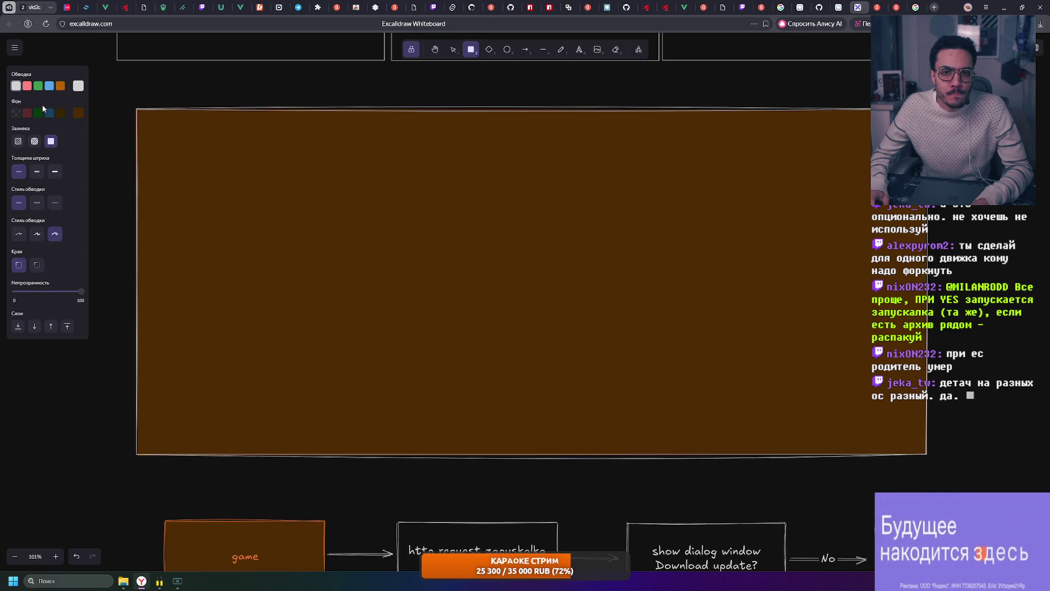
pyautogui.hotkey('ctrl', 'z')
# - Draw a short horizontal line above the top row of boxes, discarding an overly long first attempt
pyautogui.click(542, 50)
pyautogui.scroll(1, 328, 246)
pyautogui.moveTo(178, 191); pyautogui.dragTo(805, 191)
pyautogui.press('Escape')
pyautogui.moveTo(432, 178); pyautogui.dragTo(662, 188)
pyautogui.press('v')
pyautogui.click(526, 180)
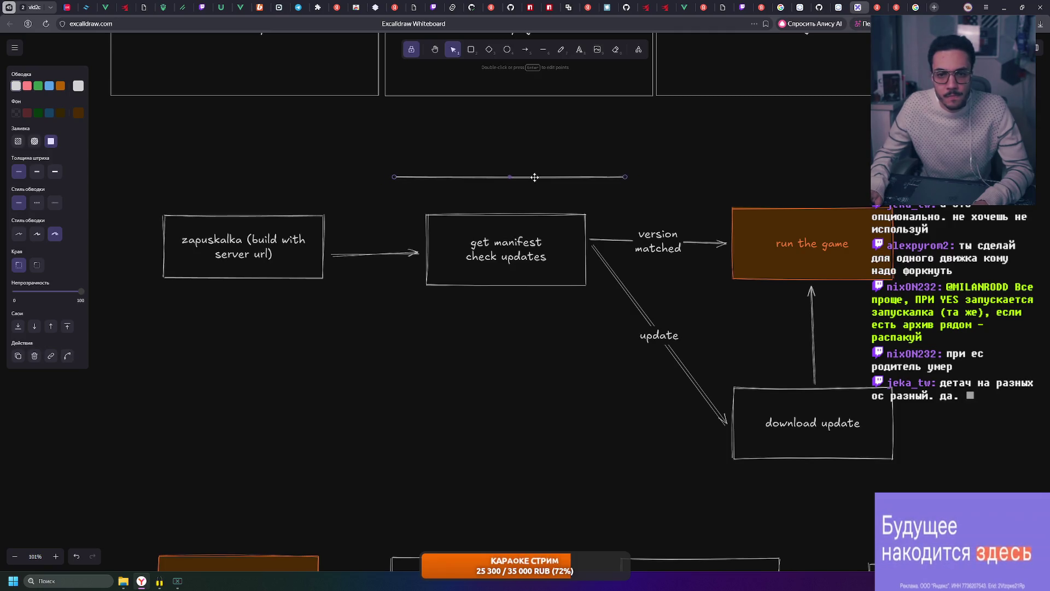
# - Add a 'Community Version' text label above the new line
pyautogui.press('t')
pyautogui.click(463, 158)
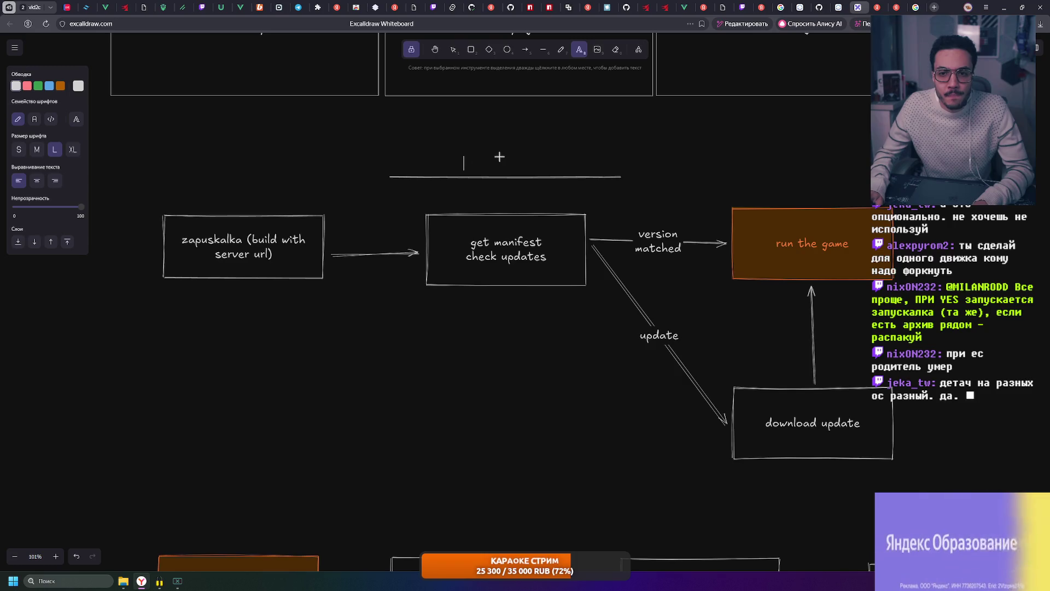
pyautogui.write('com')
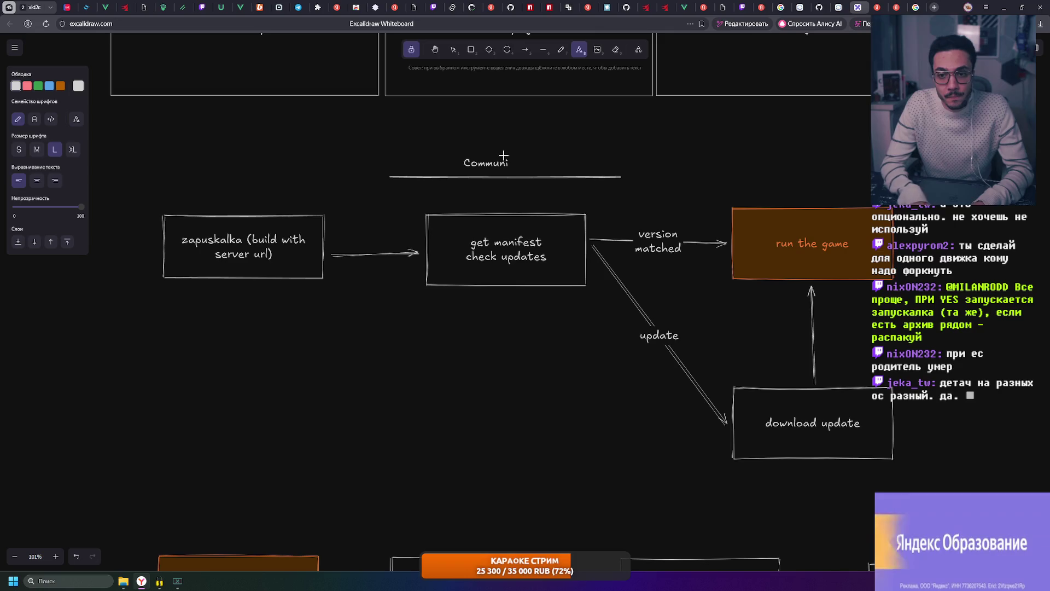
pyautogui.write('ty Version')
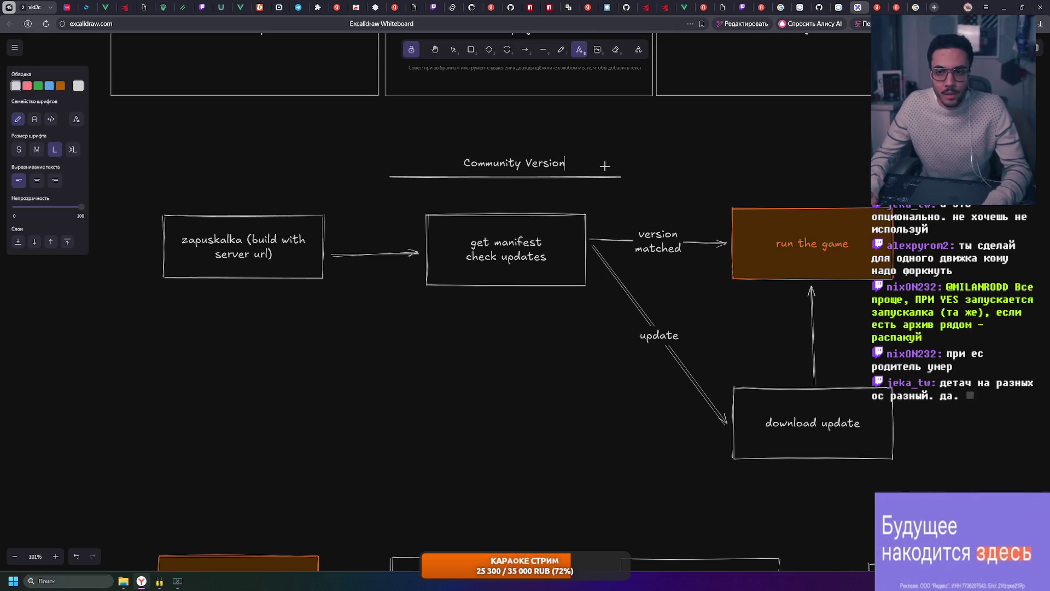
pyautogui.hotkey('ctrl', 'a')
pyautogui.click(149, 156)
# - Enlarge the Community Version heading to extra-large font size
pyautogui.click(453, 49)
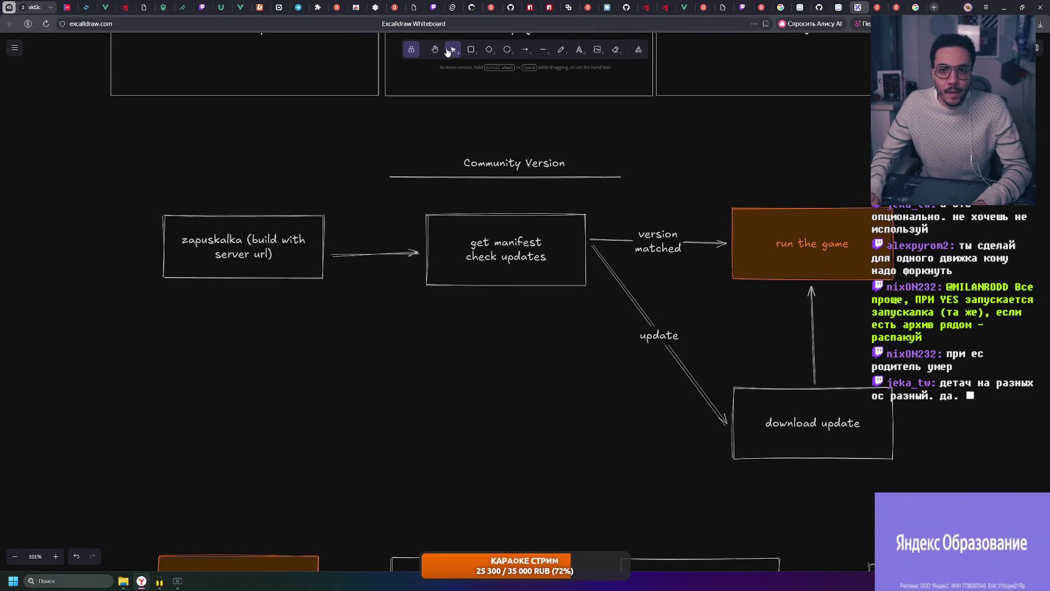
pyautogui.click(477, 165)
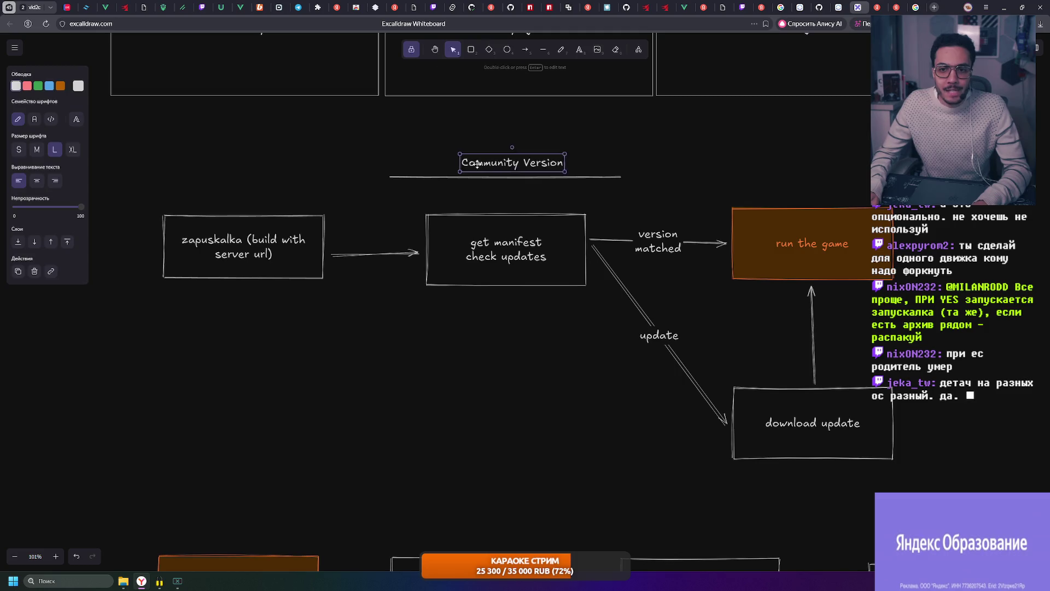
pyautogui.click(72, 149)
pyautogui.click(727, 108)
pyautogui.click(490, 159)
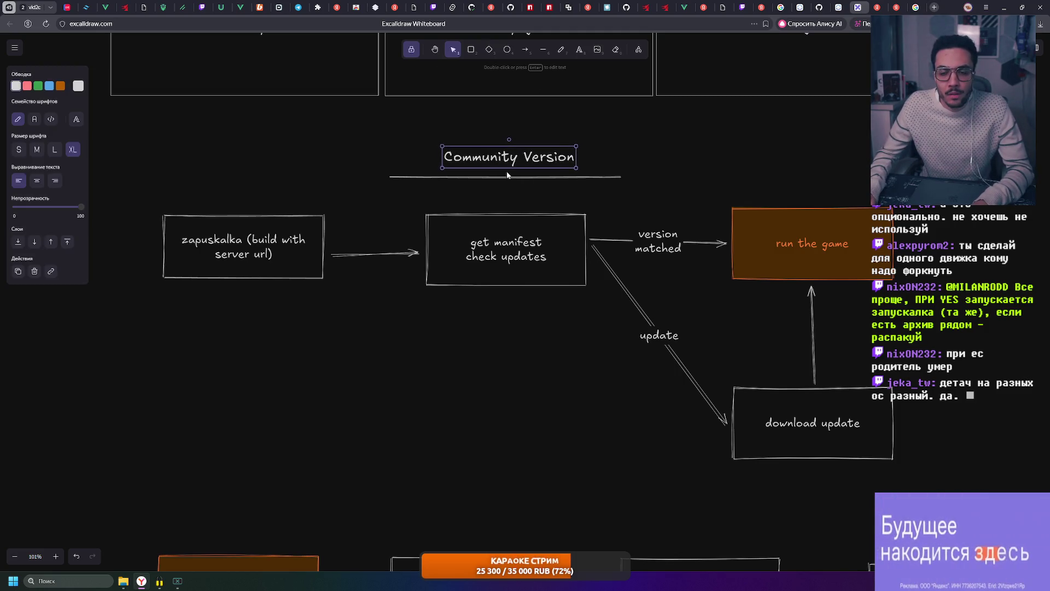
# - Select the whole upper flowchart with its heading and shift it down slightly
pyautogui.press('Escape')
pyautogui.moveTo(115, 128); pyautogui.dragTo(902, 499)
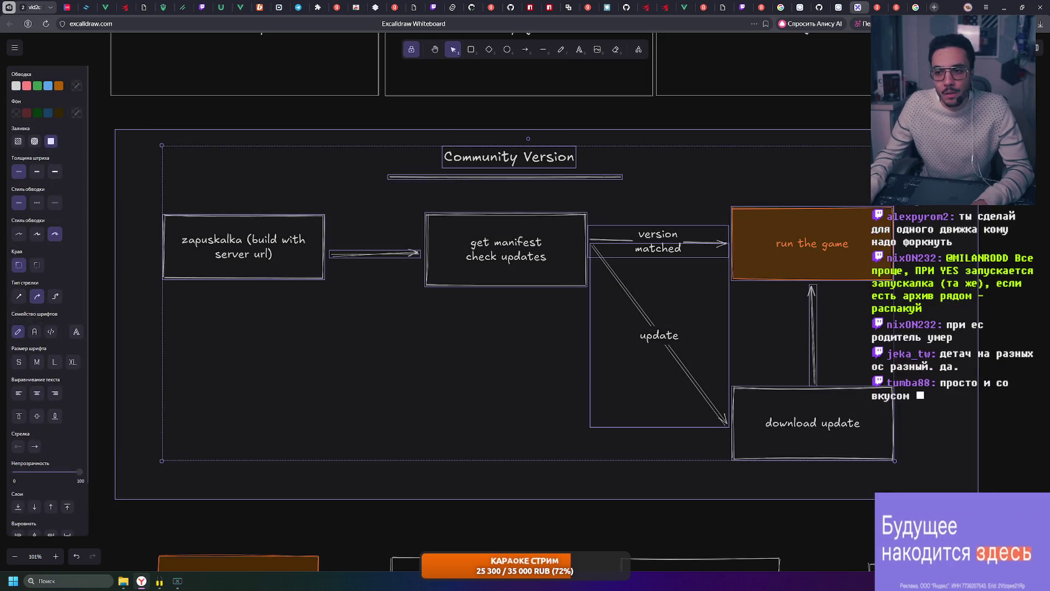
pyautogui.moveTo(976, 499); pyautogui.dragTo(977, 489)
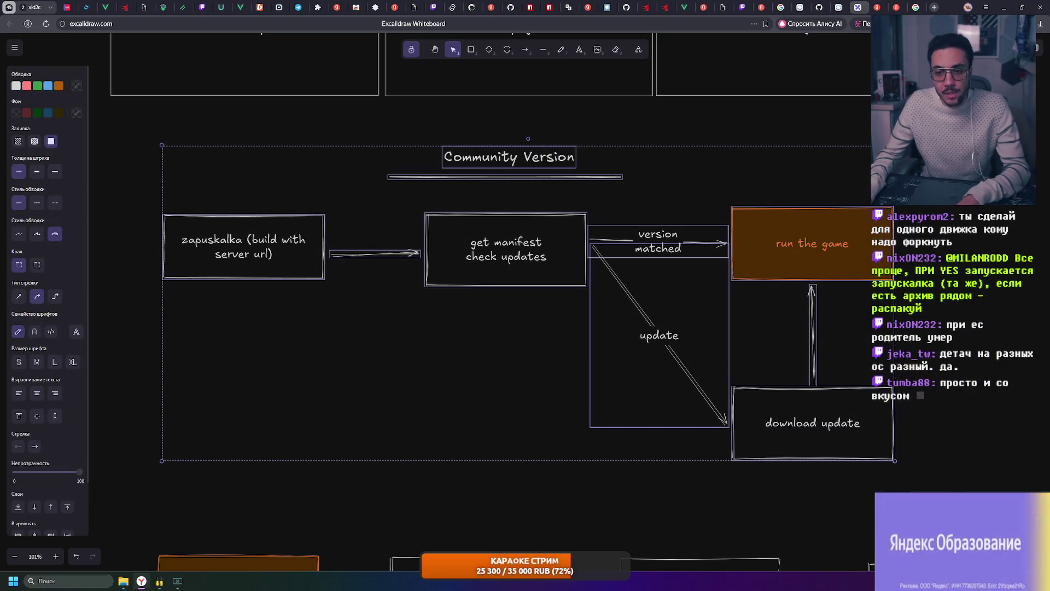
pyautogui.click(976, 489)
pyautogui.moveTo(900, 315); pyautogui.dragTo(899, 321)
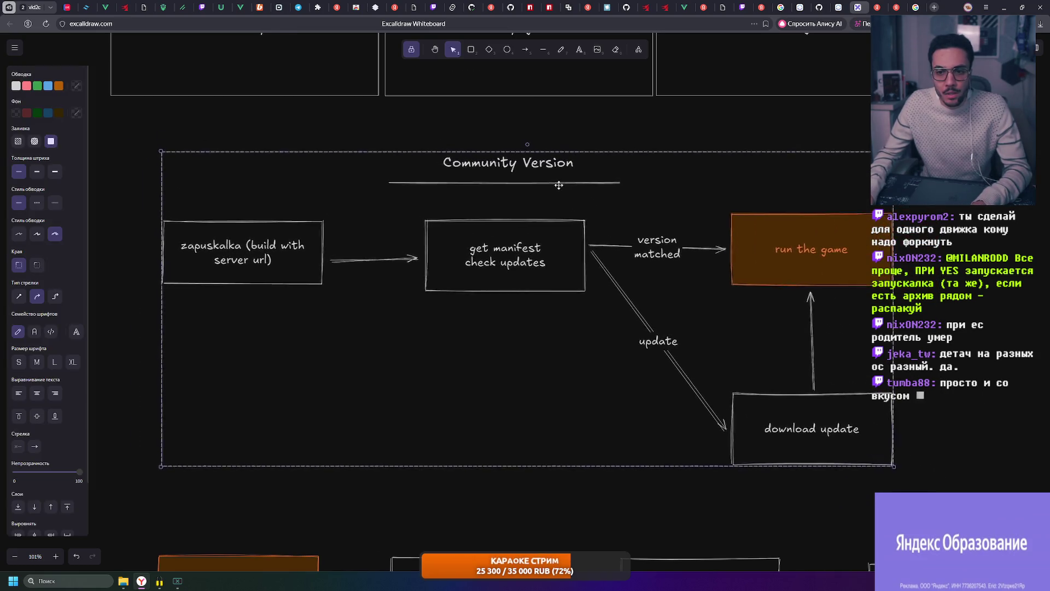
pyautogui.scroll(-4, 900, 320)
pyautogui.scroll(-3, 216, 233)
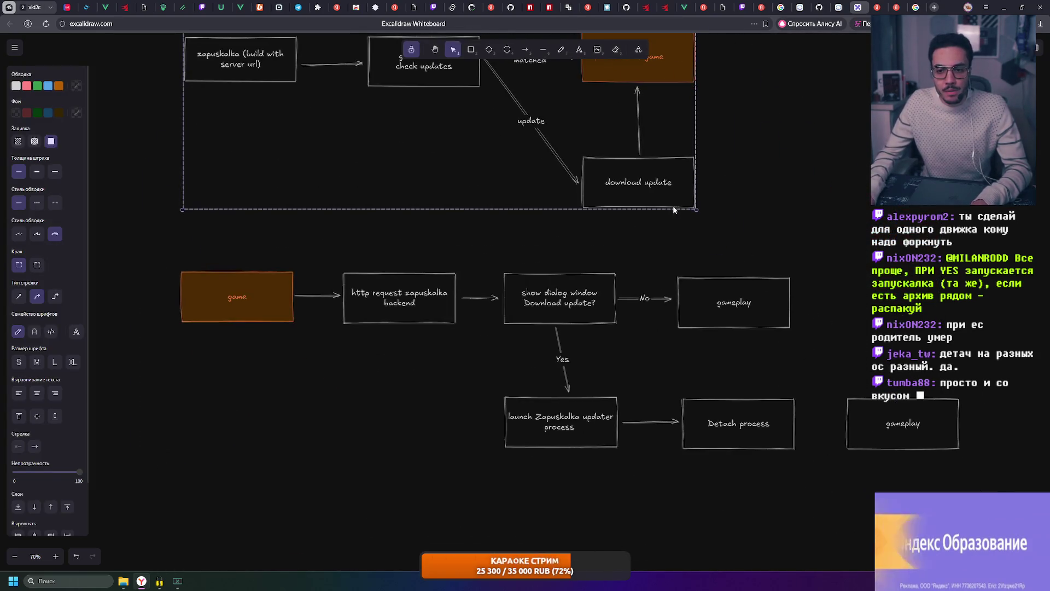
# - Delete the lower flowchart row, leaving only the Community Version flowchart
pyautogui.moveTo(217, 234); pyautogui.dragTo(995, 476)
pyautogui.press('Delete')
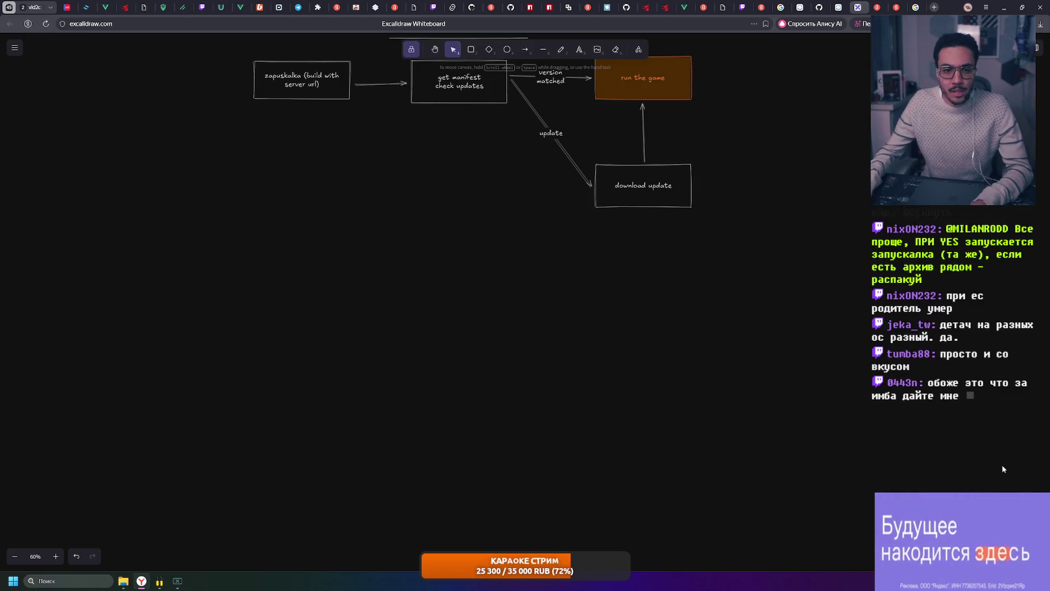
pyautogui.moveTo(682, 257); pyautogui.dragTo(688, 267)
pyautogui.scroll(1, 693, 328)
pyautogui.scroll(1, 702, 375)
pyautogui.scroll(1, 657, 369)
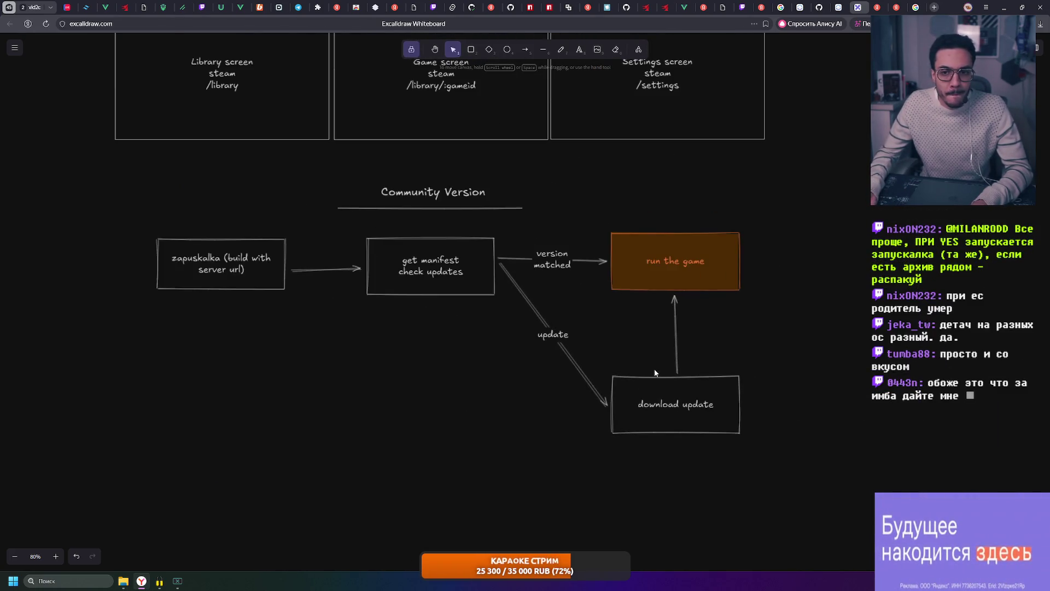
pyautogui.scroll(1, 654, 368)
pyautogui.hscroll(-2, 713, 316)
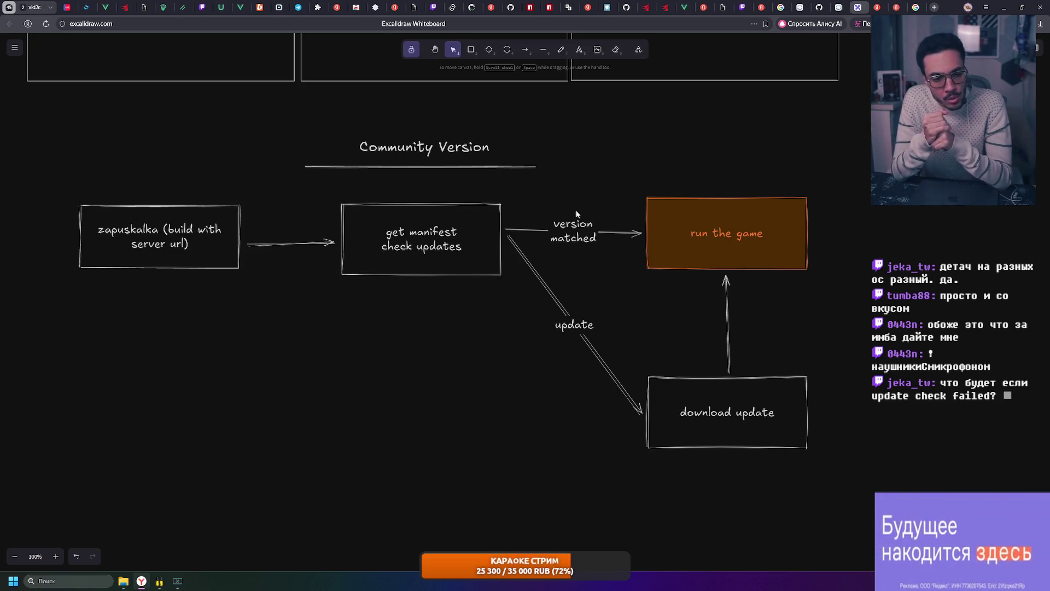
pyautogui.moveTo(68, 172); pyautogui.dragTo(900, 495)
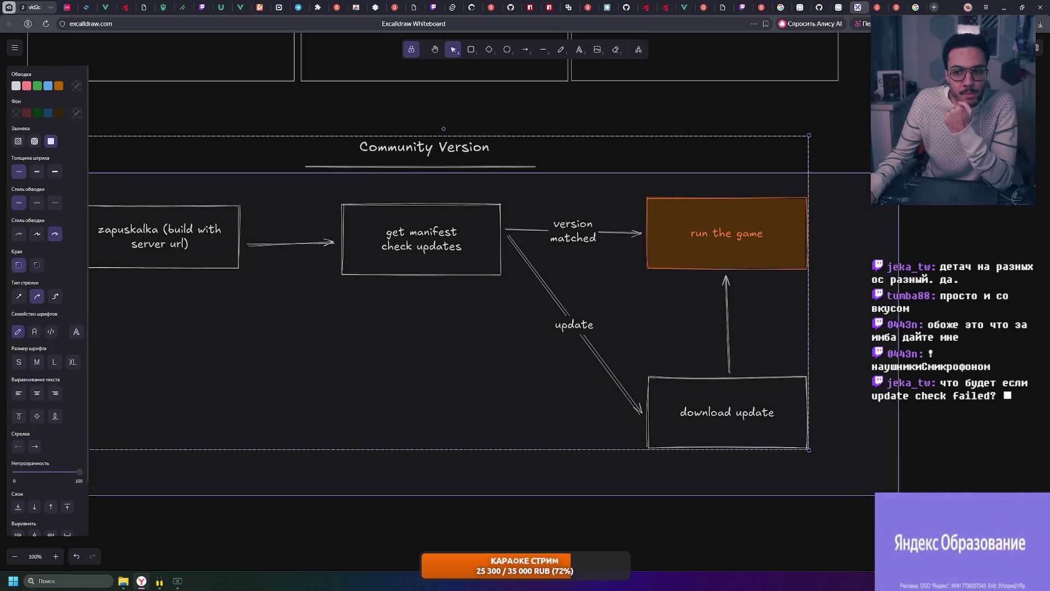
# - Look over the finished board, selecting all remaining flowchart elements
pyautogui.middleClick(666, 370)
pyautogui.click(956, 316)
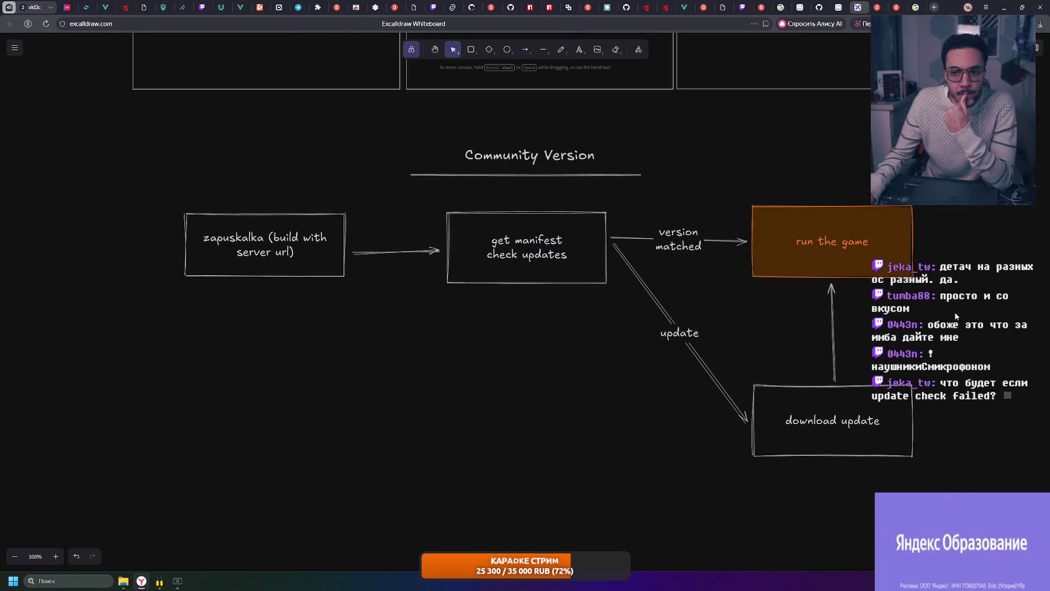
pyautogui.moveTo(167, 179); pyautogui.dragTo(934, 480)
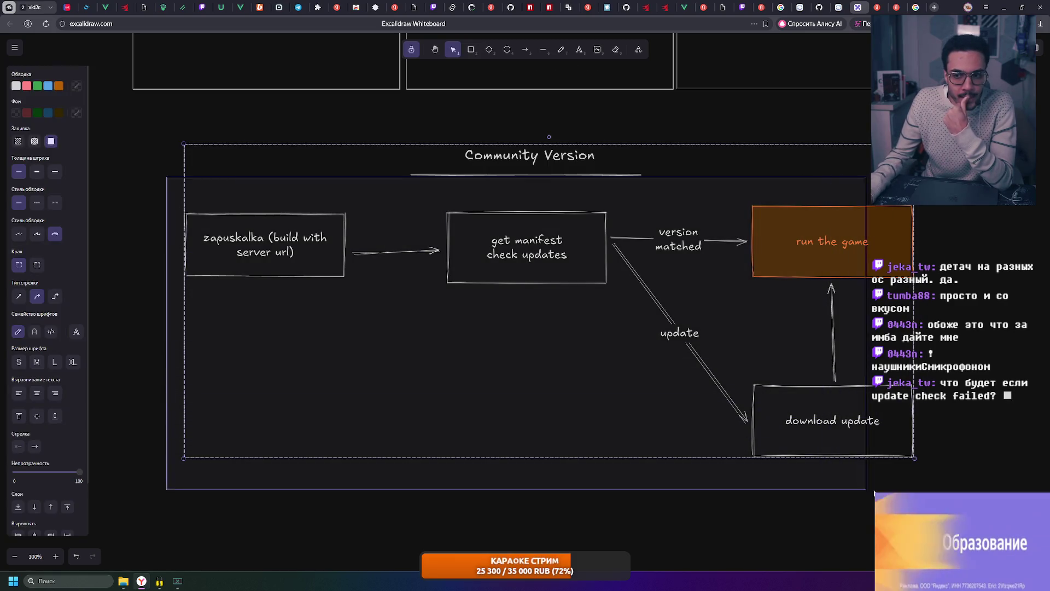
pyautogui.click(935, 479)
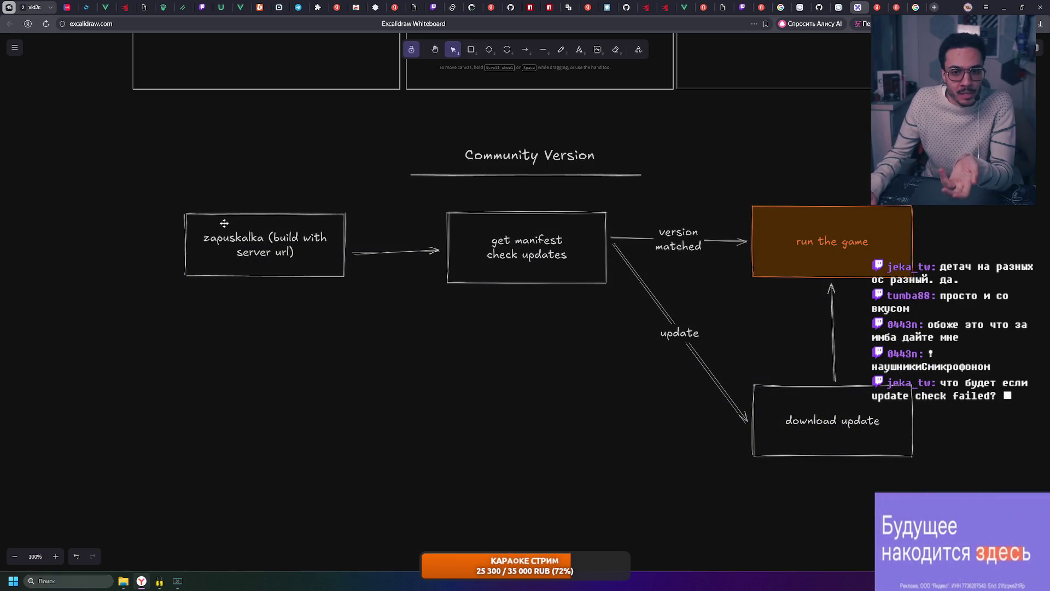
pyautogui.hotkey('ctrl', 'a')
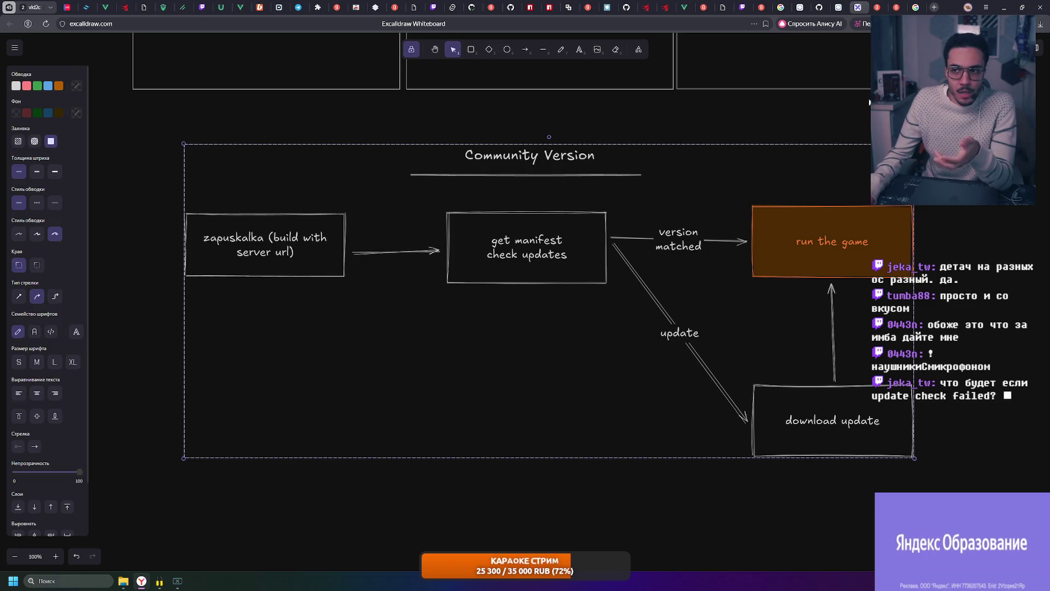
# - Minimize the browser and expand the build folder in the zapuskalka project editor
pyautogui.click(1004, 6)
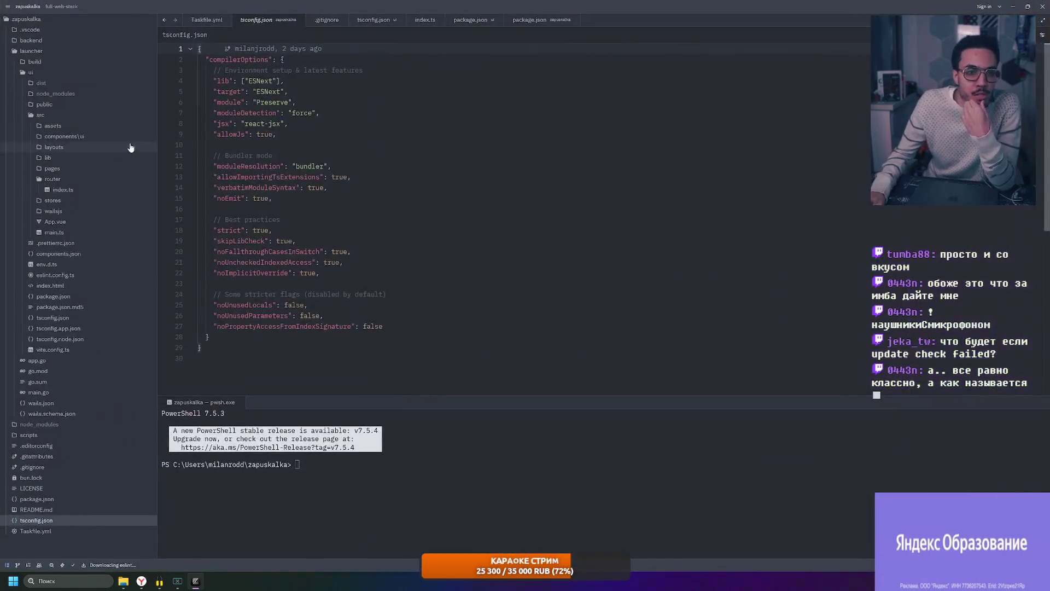
pyautogui.click(32, 73)
# - Reveal the build folder in File Explorer and enter its bin subfolder with the two executables
pyautogui.rightClick(40, 62)
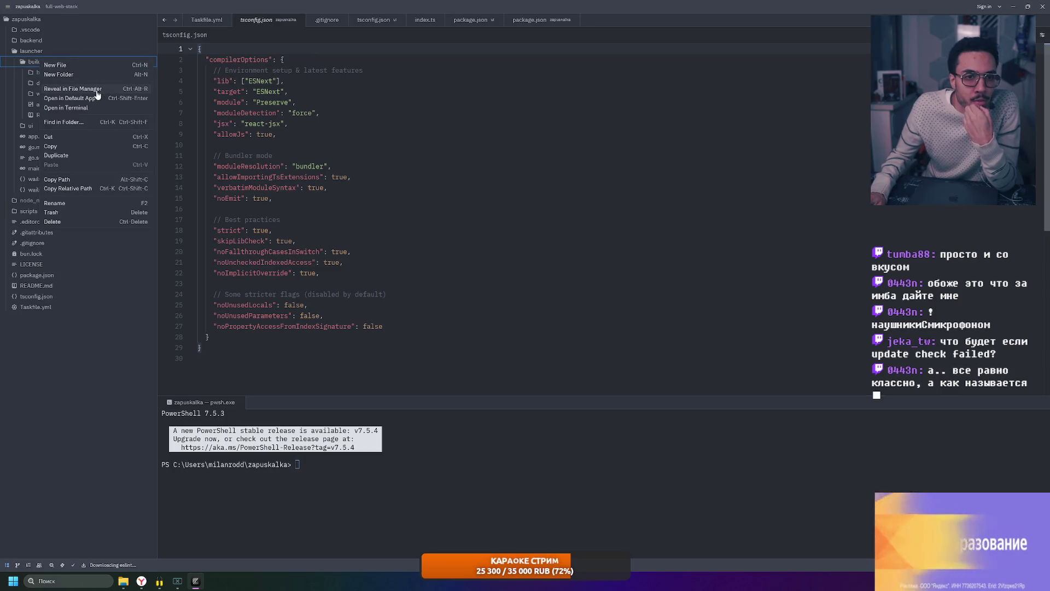
pyautogui.click(74, 89)
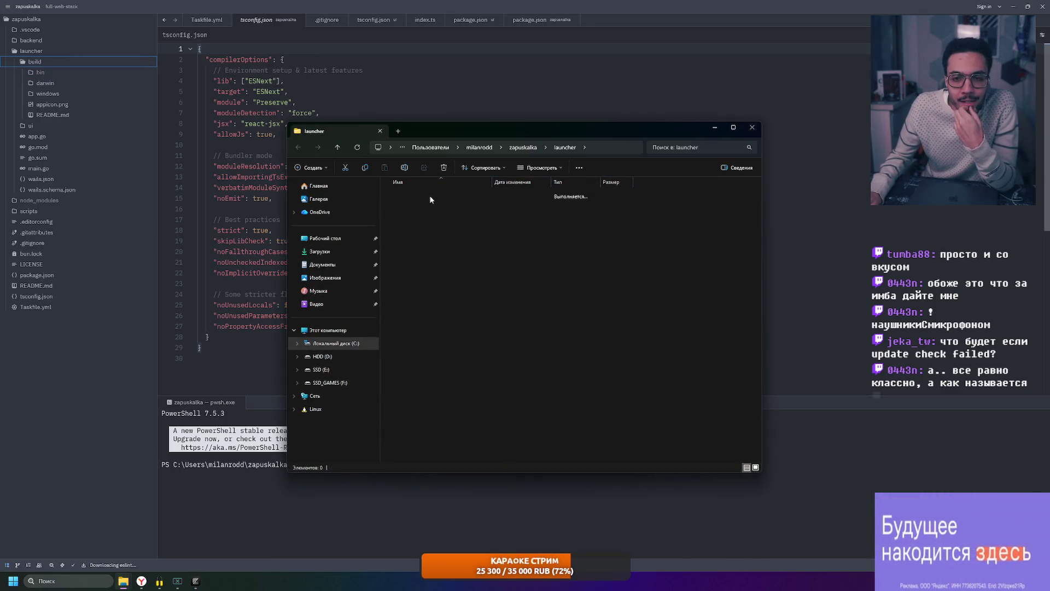
pyautogui.doubleClick(428, 196)
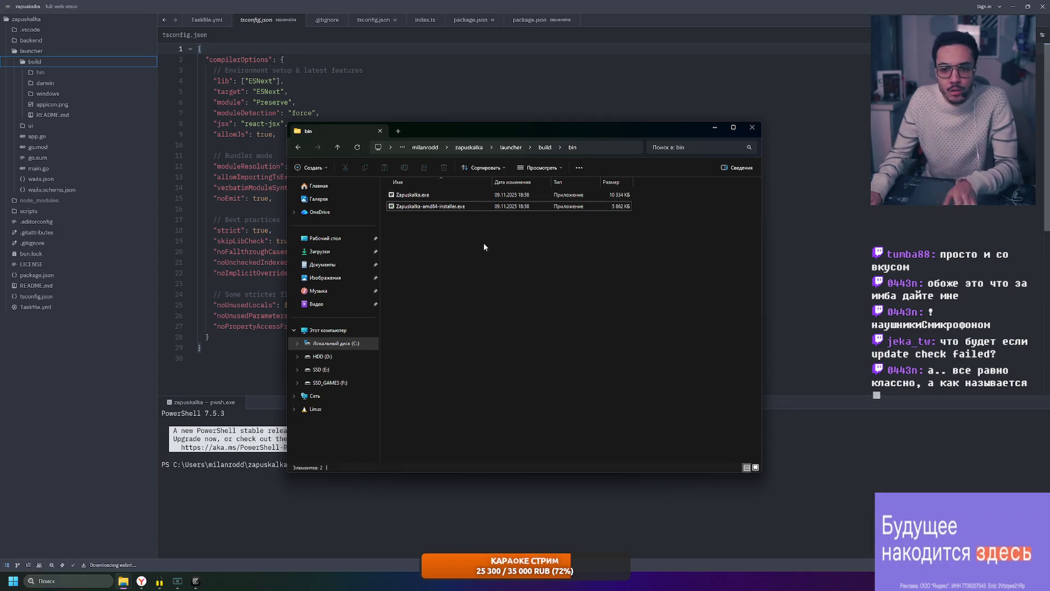
pyautogui.keyDown('ctrl'); pyautogui.scroll(2, 485, 242); pyautogui.keyUp('ctrl')
pyautogui.keyDown('ctrl'); pyautogui.scroll(2, 475, 242); pyautogui.keyUp('ctrl')
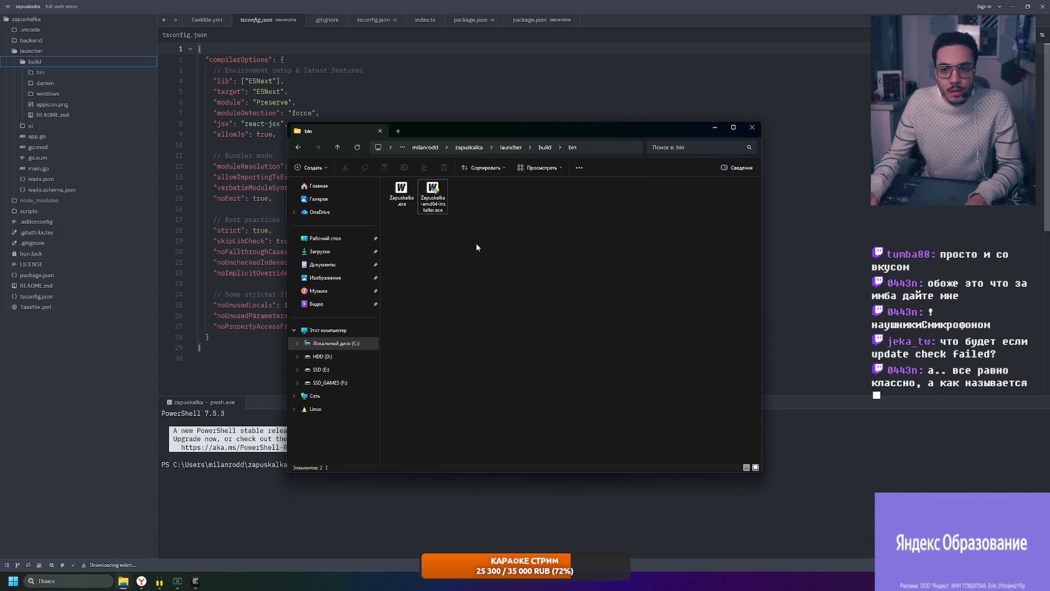
pyautogui.keyDown('ctrl'); pyautogui.scroll(1, 476, 247); pyautogui.keyUp('ctrl')
pyautogui.keyDown('ctrl'); pyautogui.scroll(1, 476, 248); pyautogui.keyUp('ctrl')
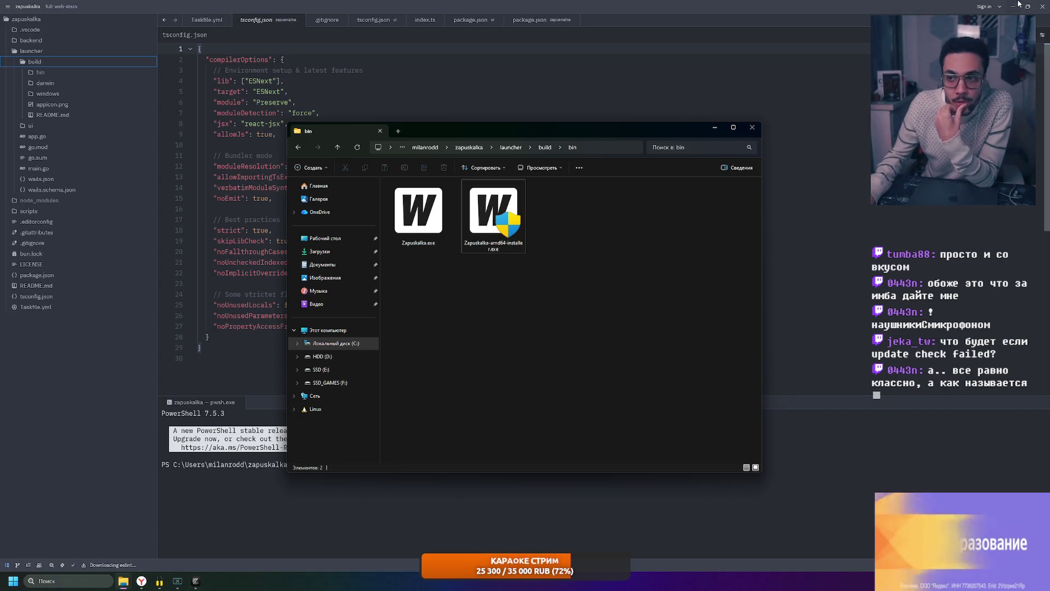
# - Minimize the code editor and move the Explorer window aside so the desktop shows
pyautogui.click(26, 254)
pyautogui.press('super+Down')
pyautogui.moveTo(493, 130); pyautogui.dragTo(716, 132)
pyautogui.moveTo(384, 205); pyautogui.dragTo(24, 294)
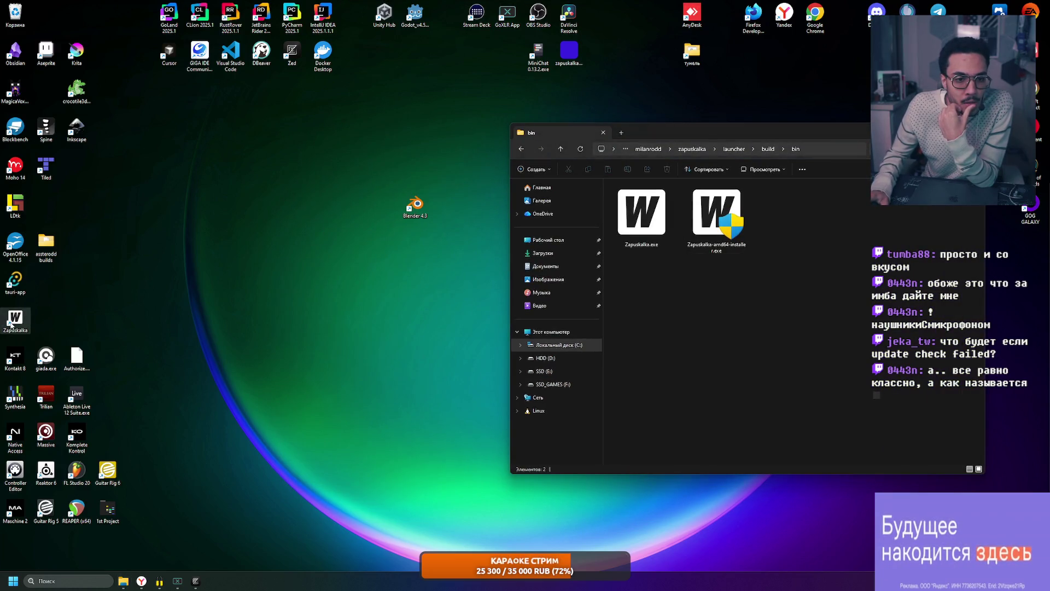
# - From the Zapuskalka shortcut's install location, run uninstall.exe and close it after success
pyautogui.rightClick(11, 325)
pyautogui.click(99, 75)
pyautogui.doubleClick(643, 206)
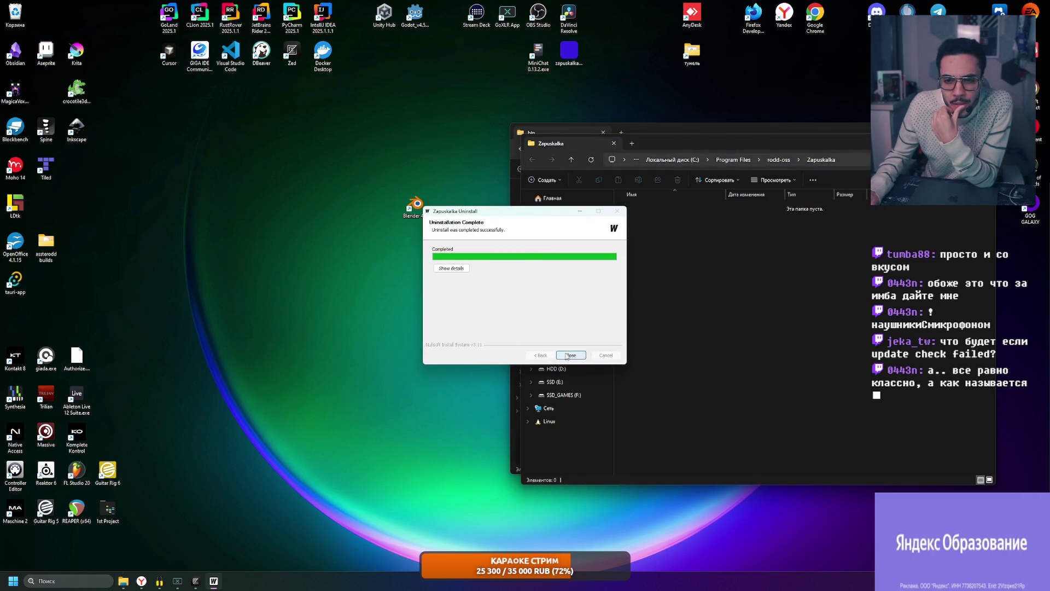
pyautogui.click(572, 353)
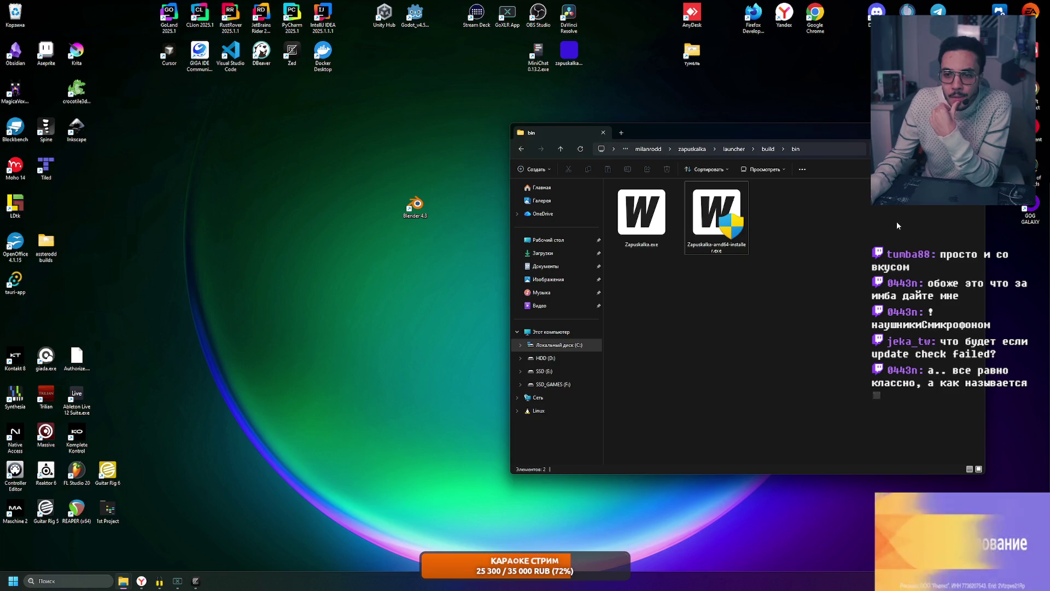
# - Bring the bin folder back to centre and select the amd64 installer
pyautogui.moveTo(656, 132); pyautogui.dragTo(325, 141)
pyautogui.click(376, 227)
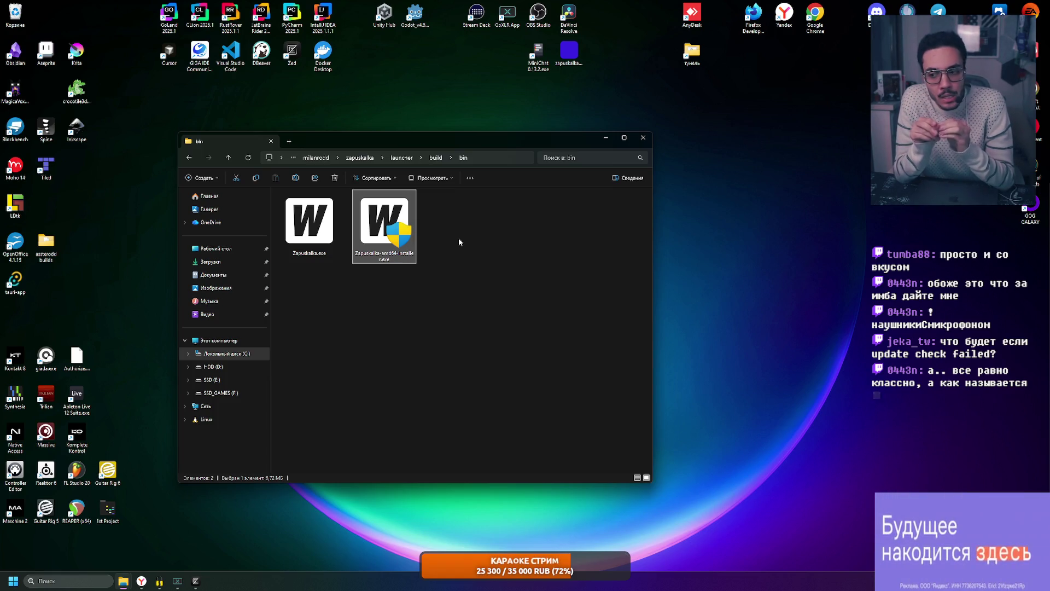
# - Run the amd64 installer through Next, Install and Finish into the default Program Files folder
pyautogui.doubleClick(398, 236)
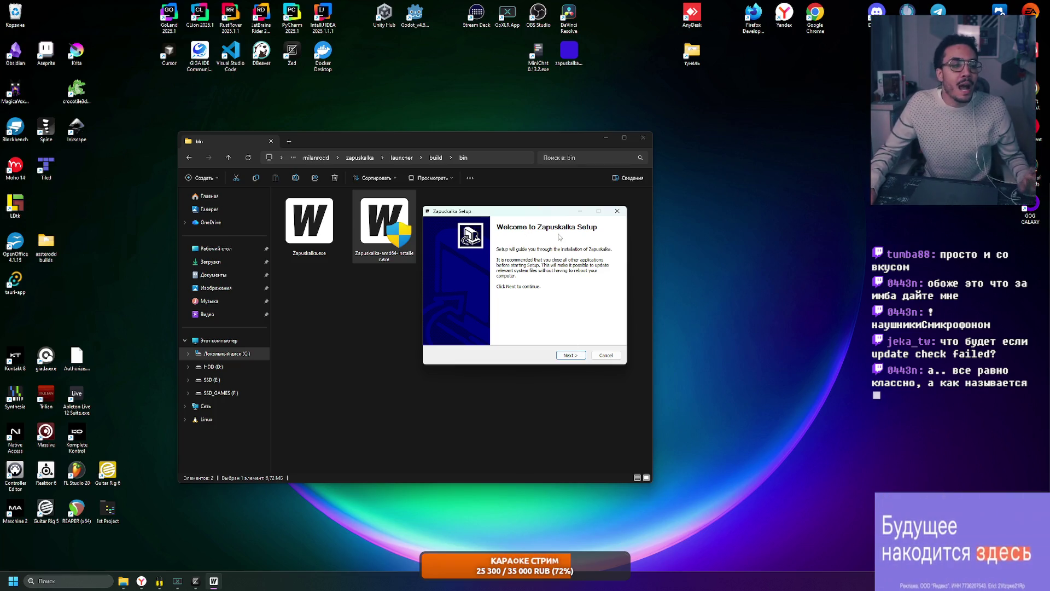
pyautogui.click(580, 355)
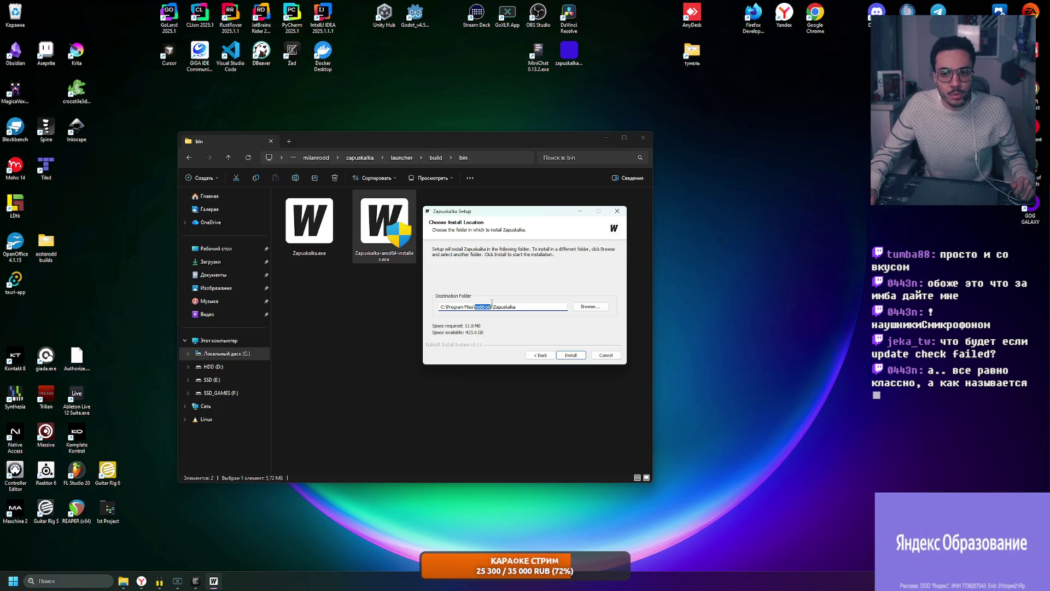
pyautogui.click(577, 355)
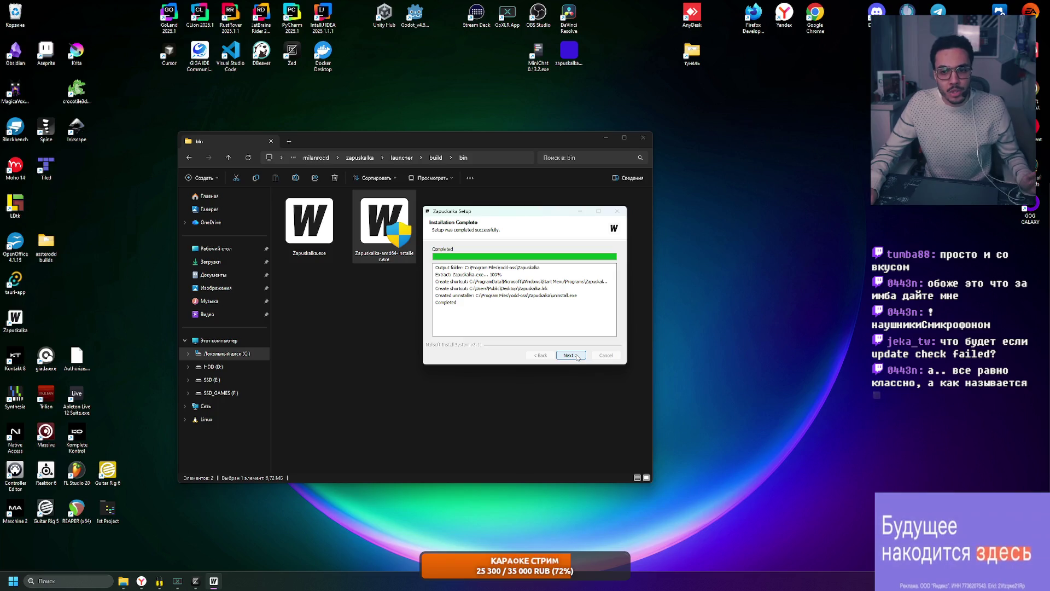
pyautogui.click(578, 357)
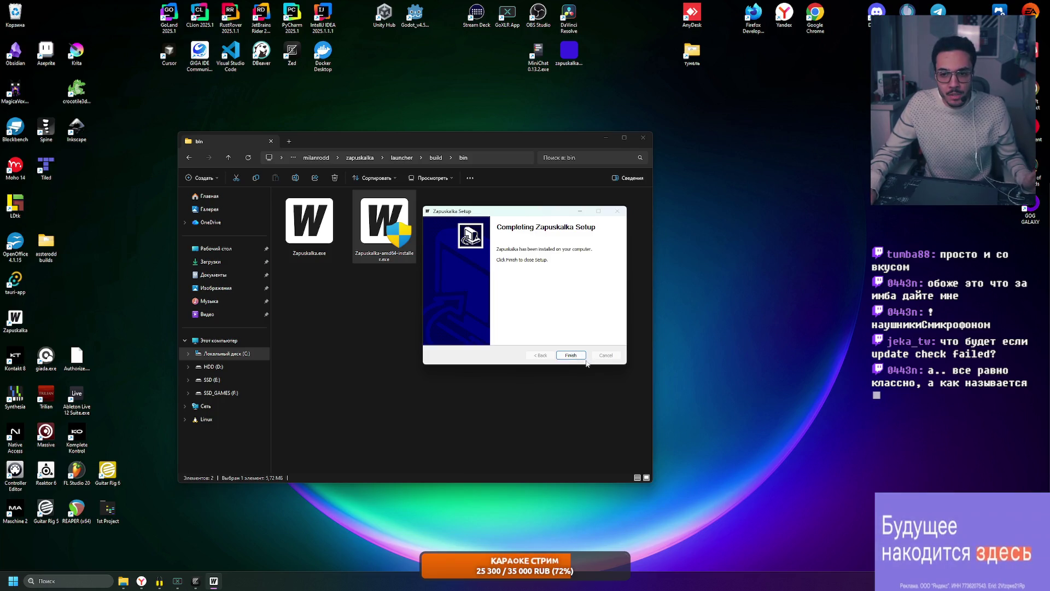
pyautogui.click(571, 355)
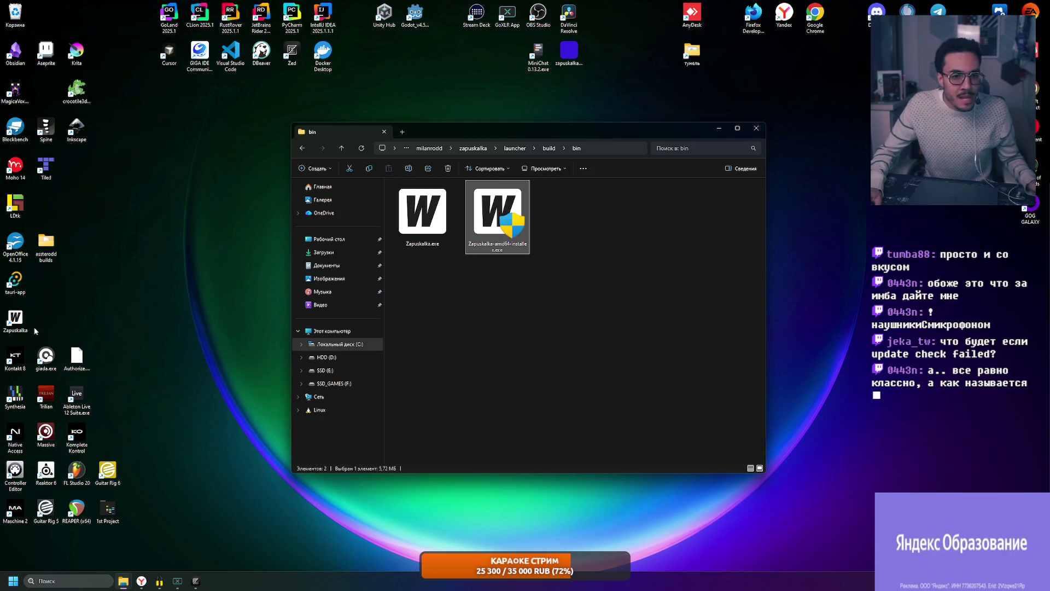
pyautogui.click(47, 326)
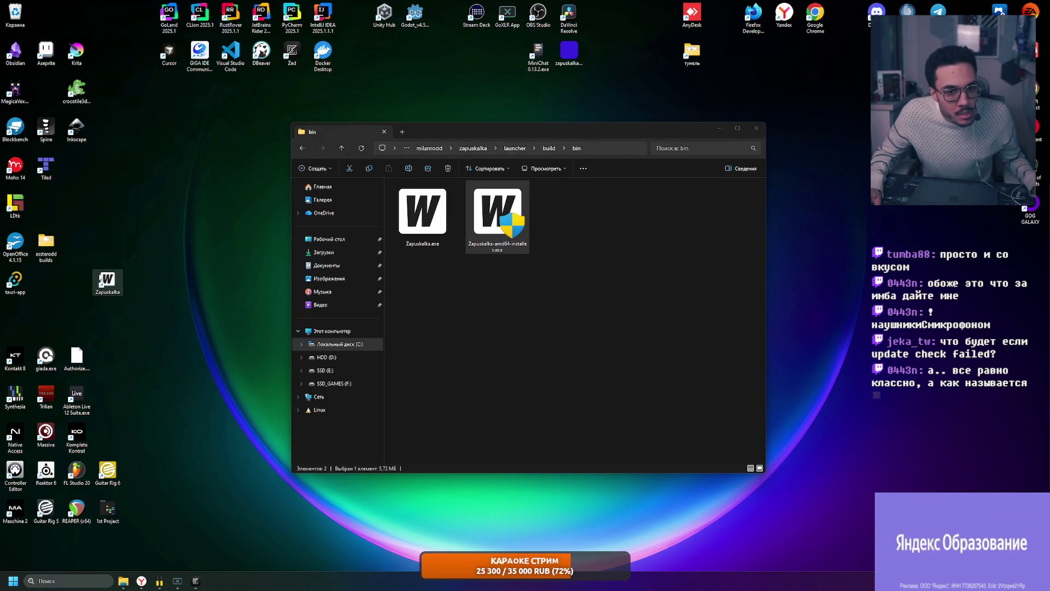
# - Move the shortcut beside tauri-app, rename it 'Gigabah' and launch the app from it
pyautogui.moveTo(132, 283); pyautogui.dragTo(46, 280)
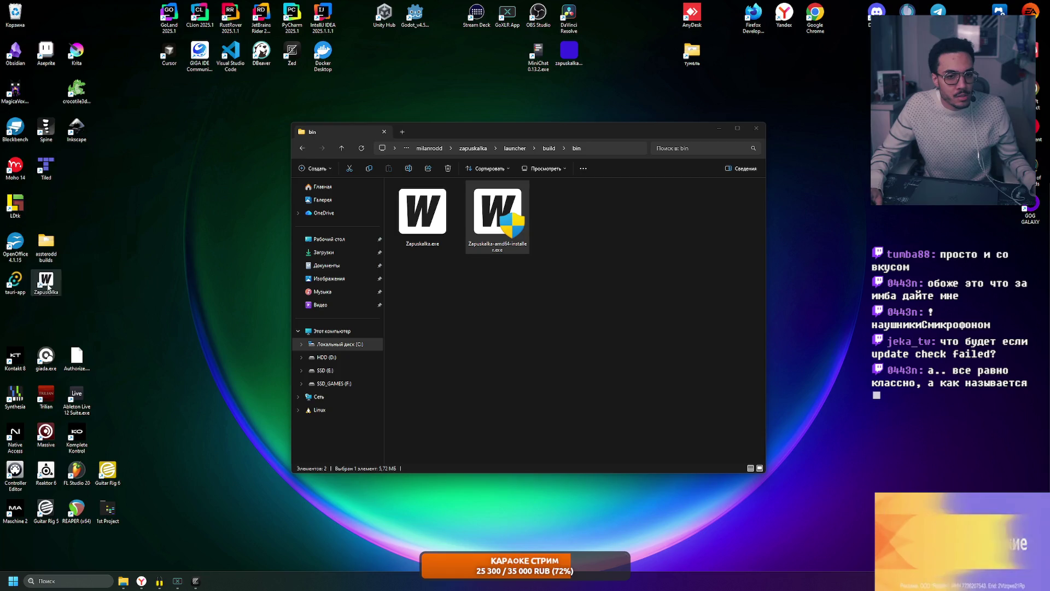
pyautogui.rightClick(47, 281)
pyautogui.click(110, 547)
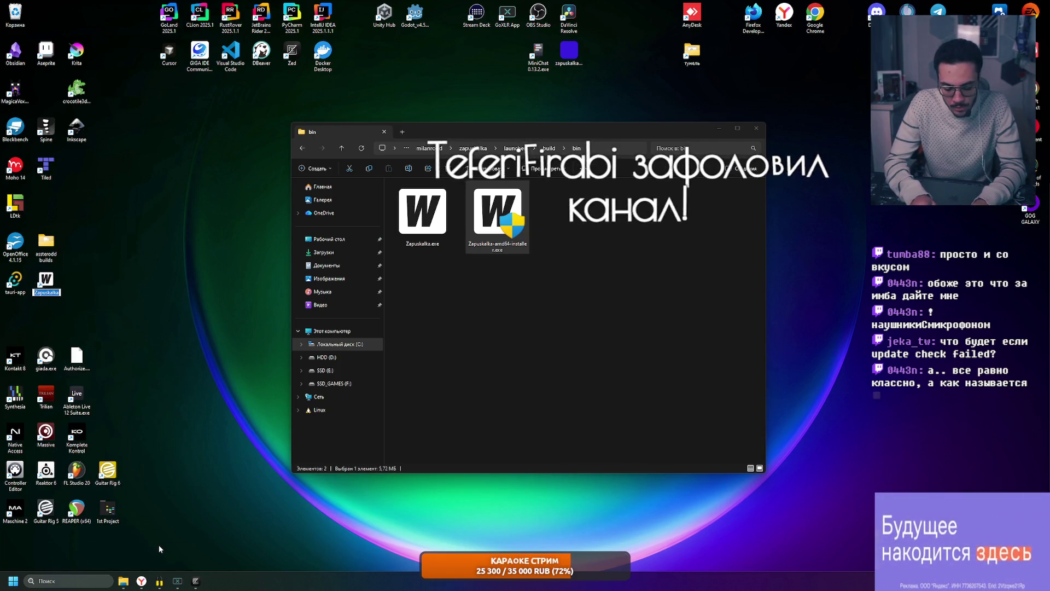
pyautogui.write('Gigabit')
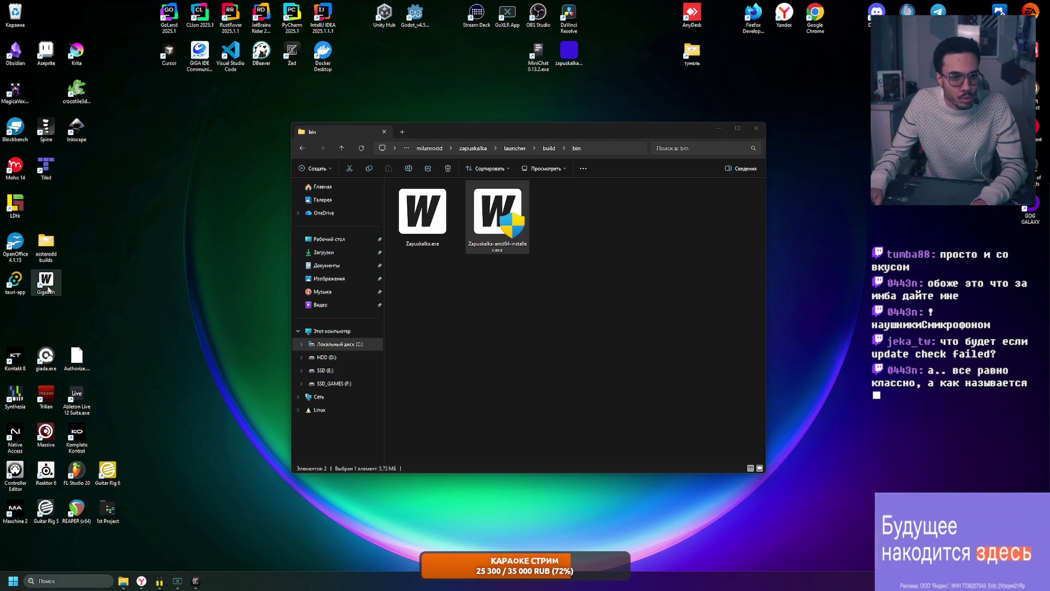
pyautogui.doubleClick(46, 283)
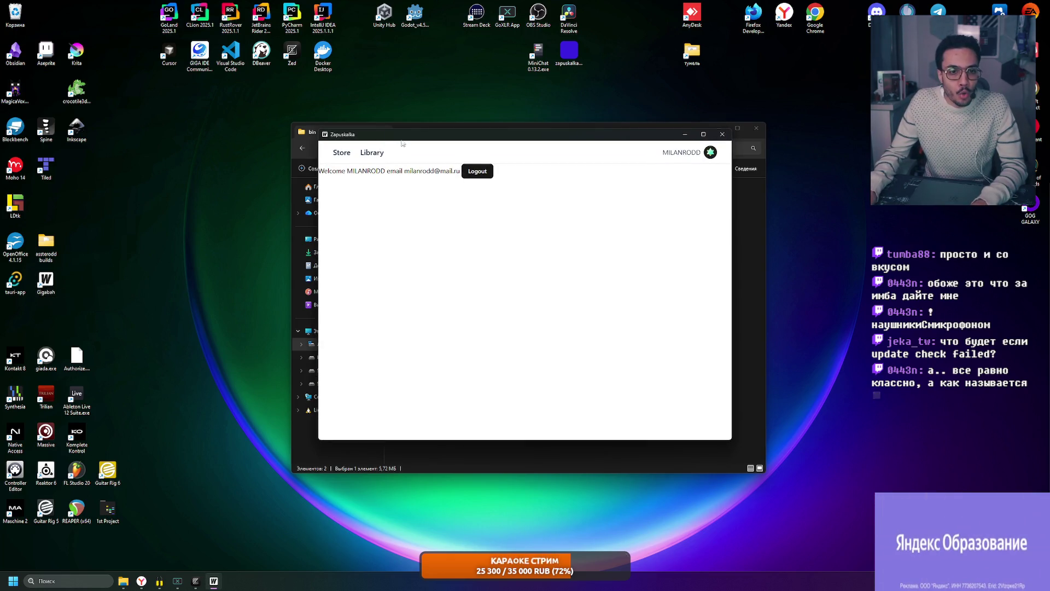
# - View the Library tab, close the launcher and Alt+Tab back to the Excalidraw whiteboard
pyautogui.click(373, 154)
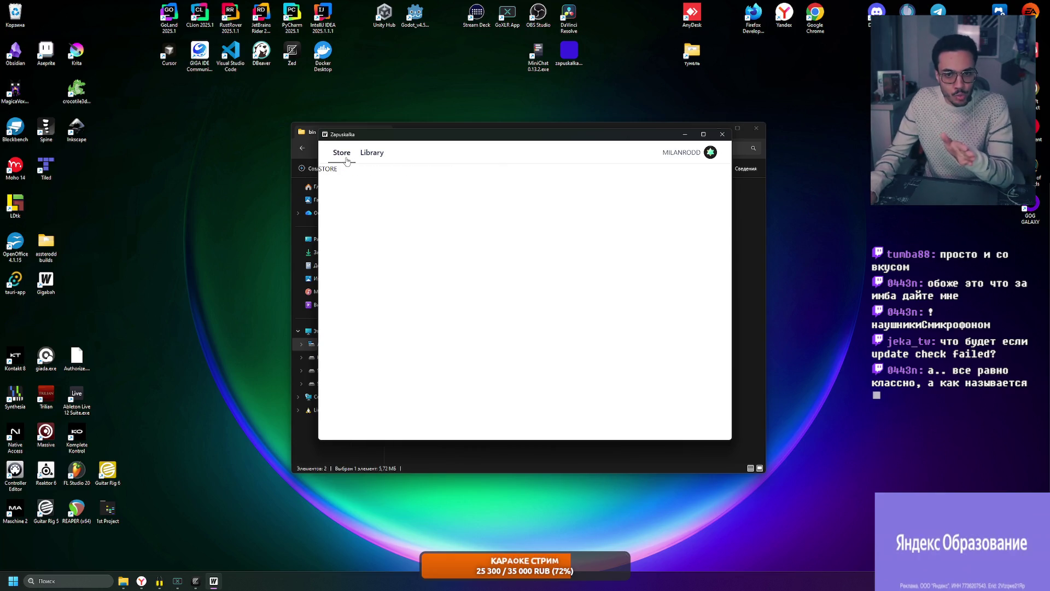
pyautogui.click(721, 134)
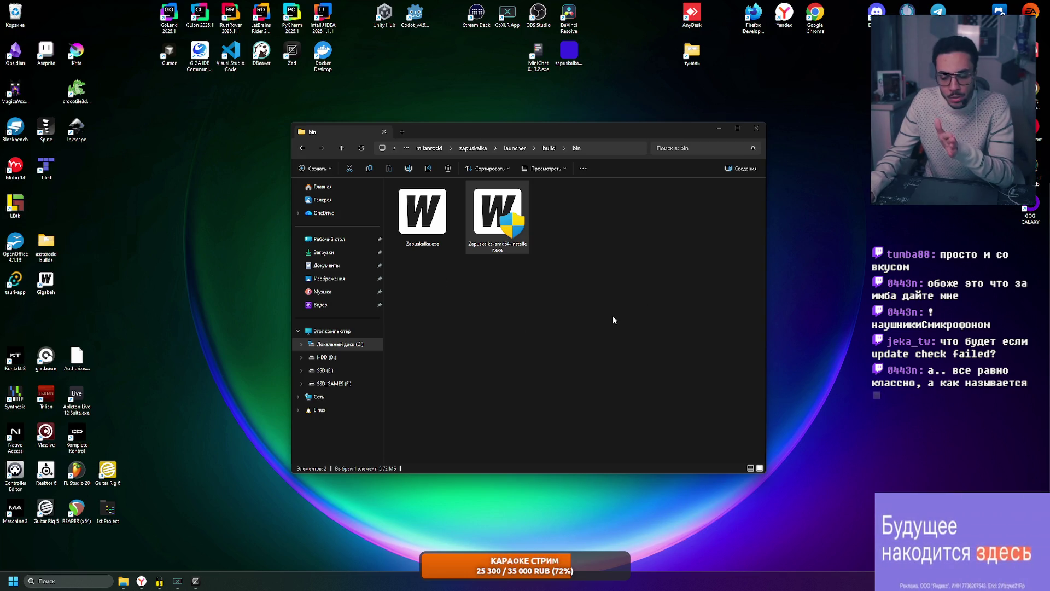
pyautogui.hotkey('alt', 'Tab')
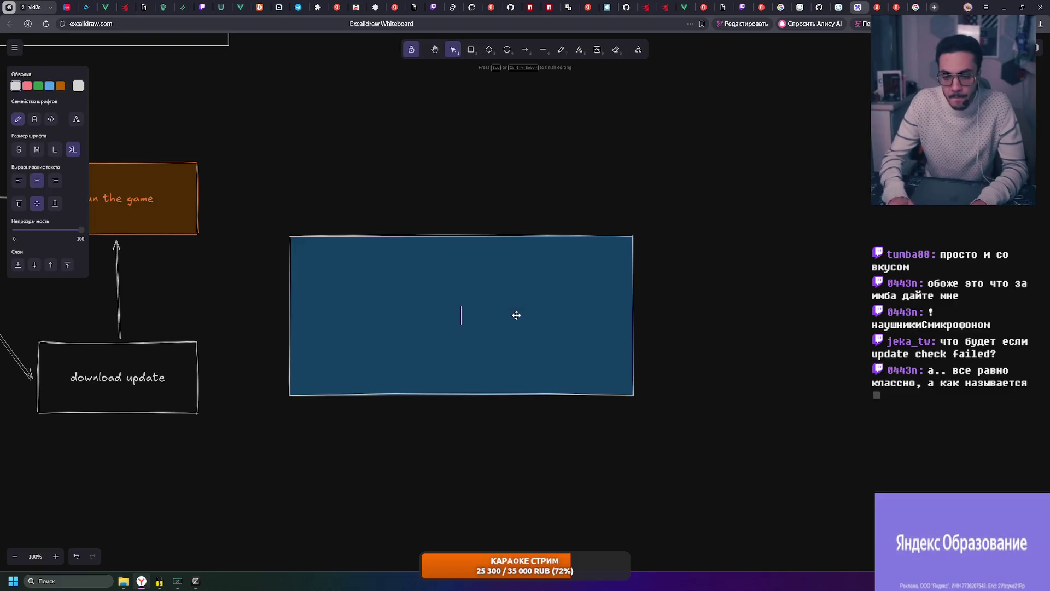
# - Add small-size 'Powered By Zapuskalka' text in the blue box's bottom-right corner
pyautogui.click(579, 50)
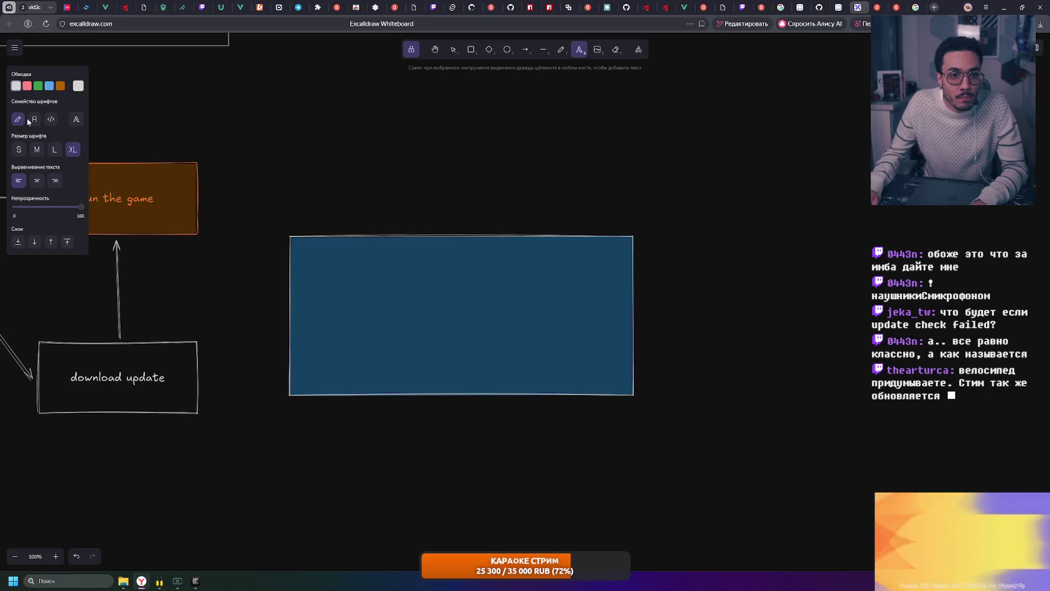
pyautogui.click(25, 149)
pyautogui.write('Powered')
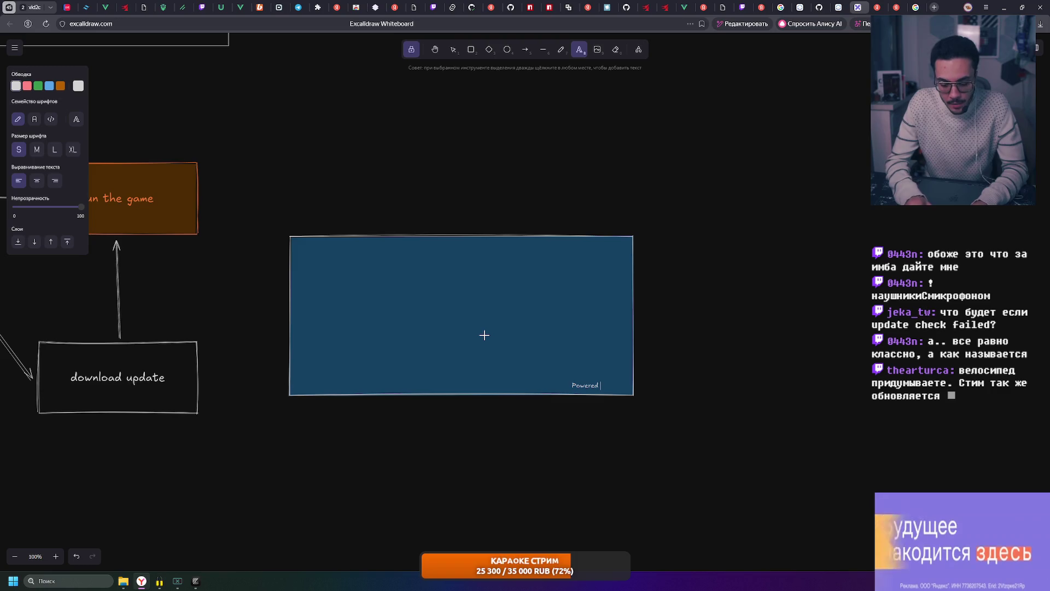
pyautogui.write('By Zapuskalk')
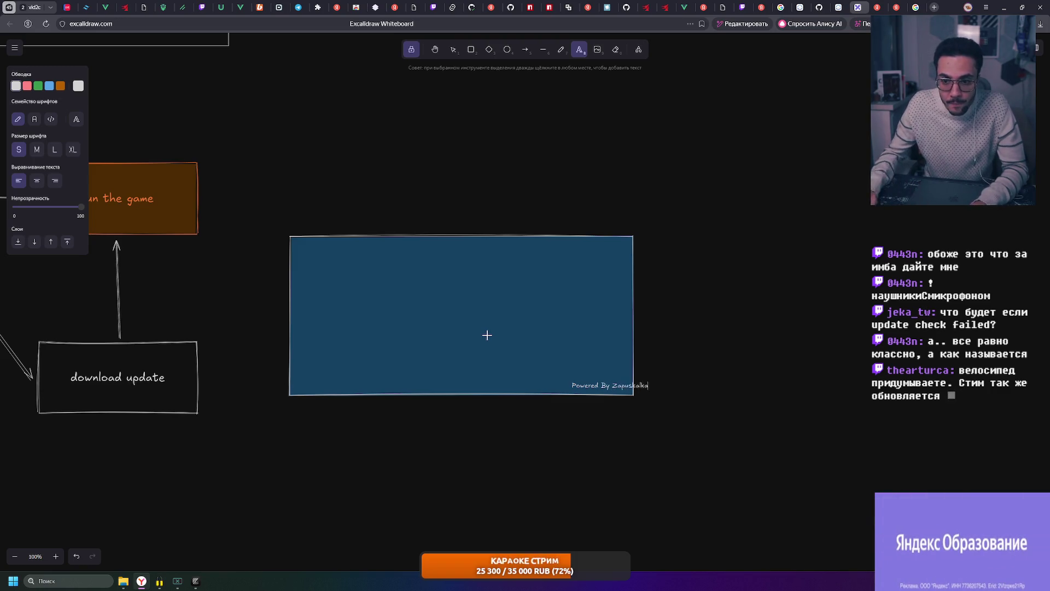
pyautogui.write('a')
pyautogui.press('Escape')
# - Re-edit and adjust the credit caption, then deselect it
pyautogui.doubleClick(603, 385)
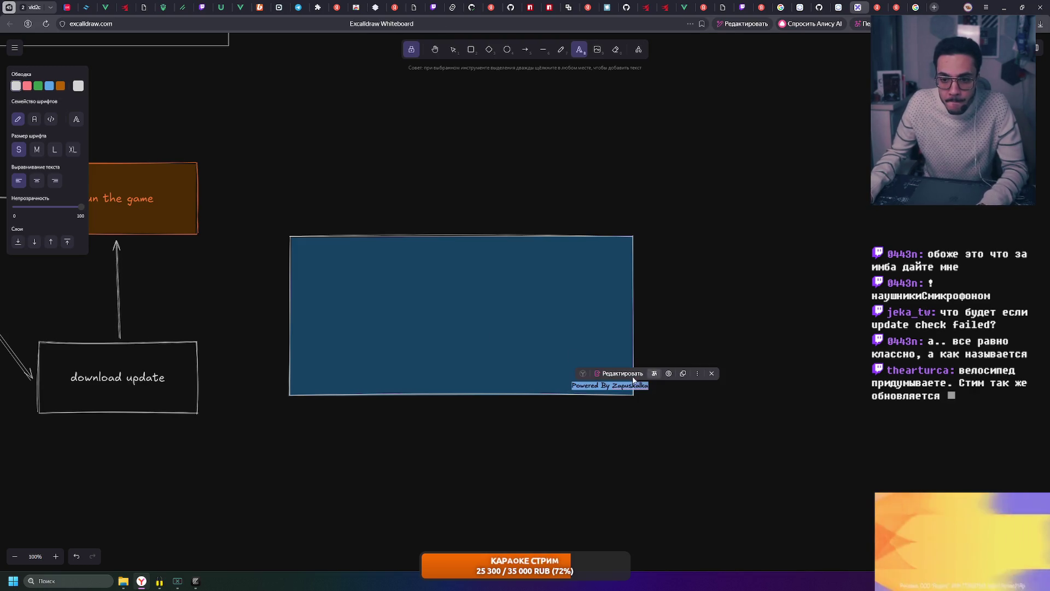
pyautogui.click(683, 377)
pyautogui.doubleClick(609, 387)
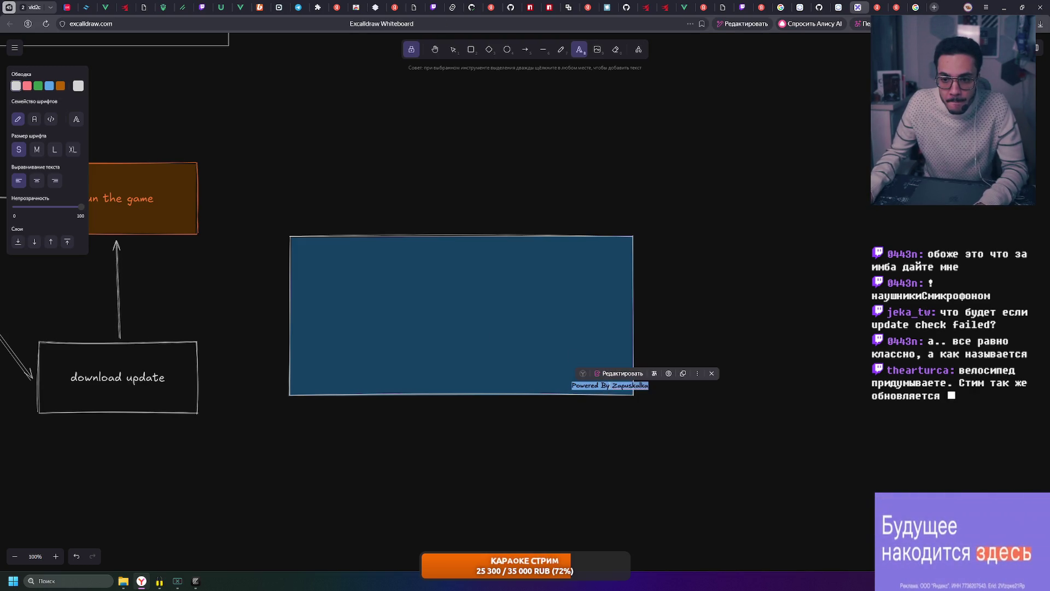
pyautogui.click(454, 52)
pyautogui.click(599, 385)
pyautogui.click(699, 359)
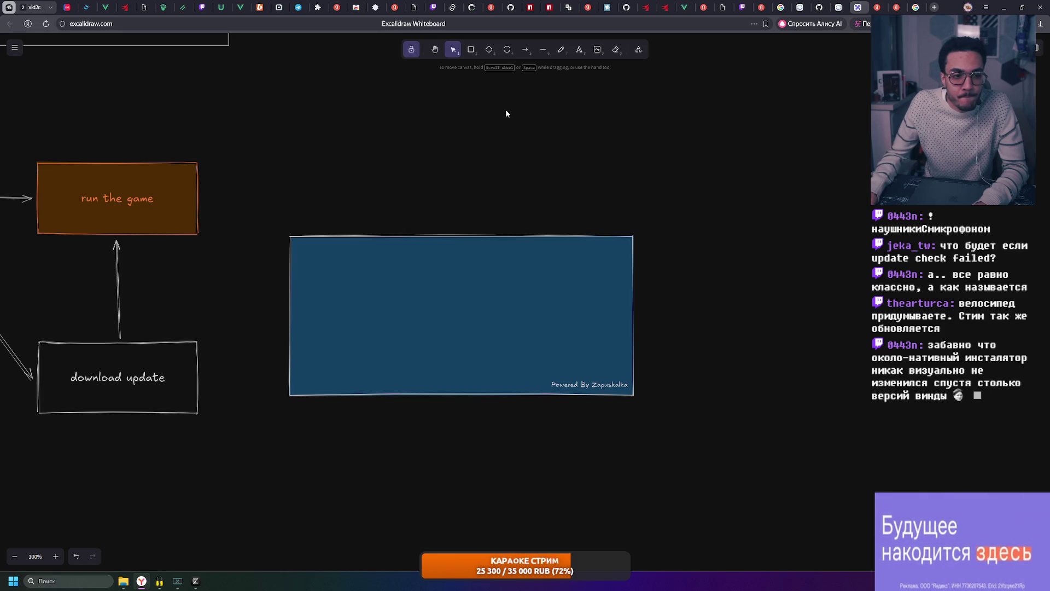
pyautogui.click(578, 49)
# - Label the blue window mockup with the centred text 'Checking updates...'
pyautogui.click(456, 298)
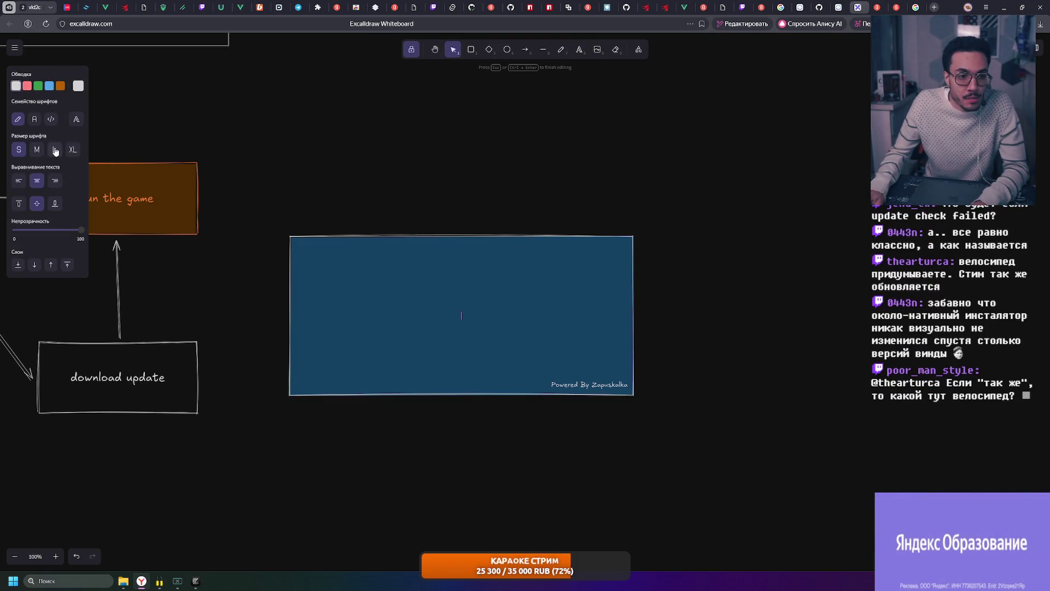
pyautogui.write('chec')
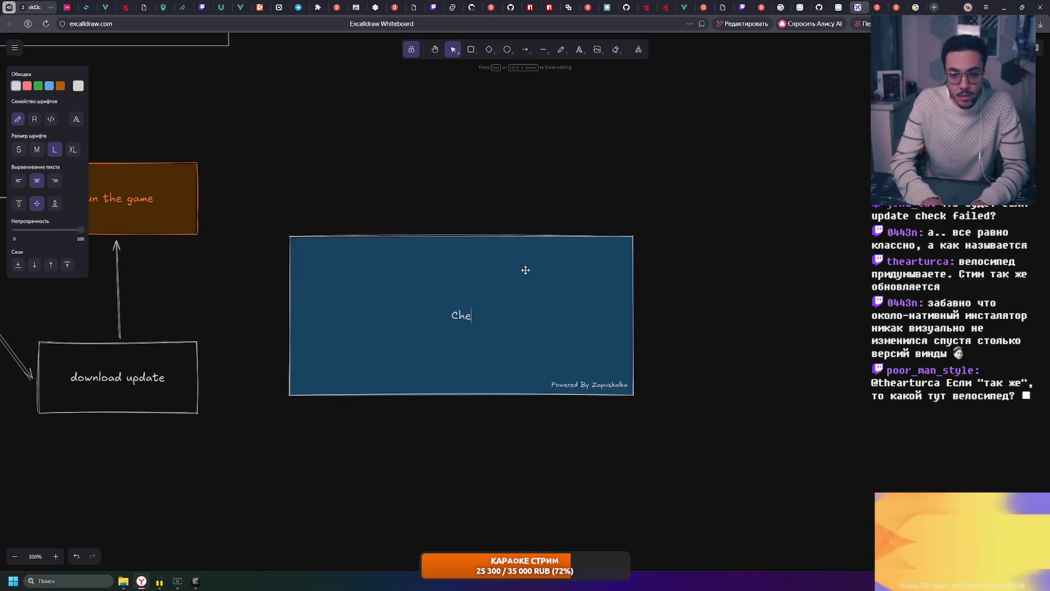
pyautogui.write('king updates')
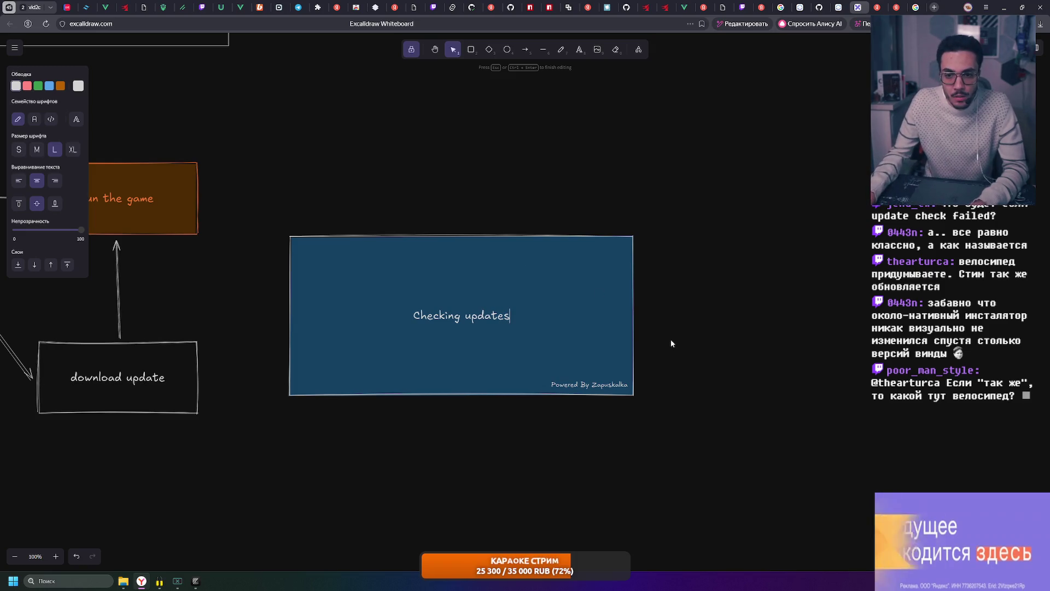
pyautogui.write('...')
pyautogui.click(663, 337)
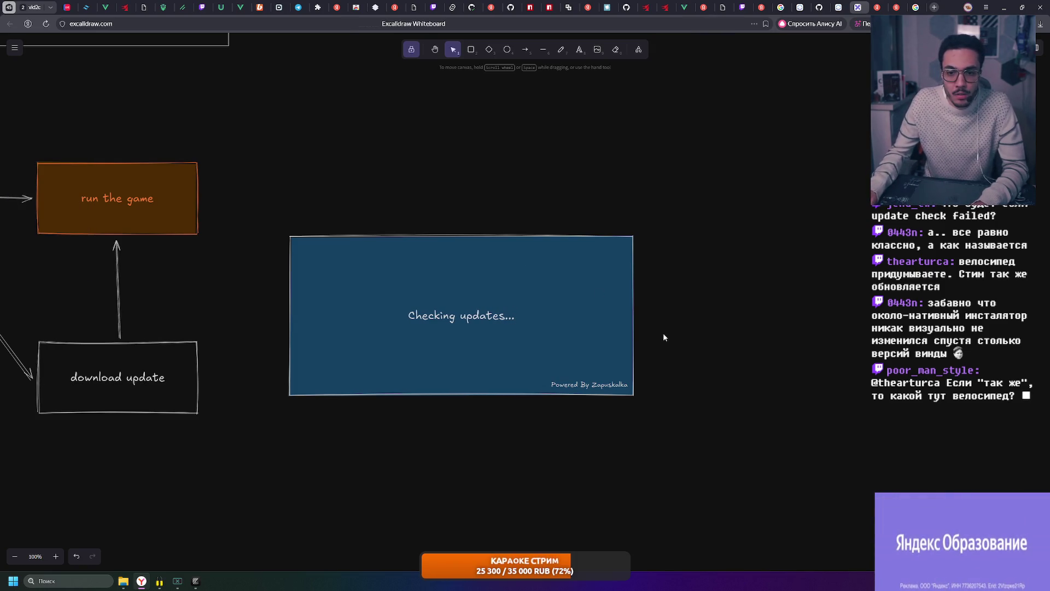
pyautogui.keyDown('ctrl'); pyautogui.scroll(-4, 593, 297); pyautogui.keyUp('ctrl')
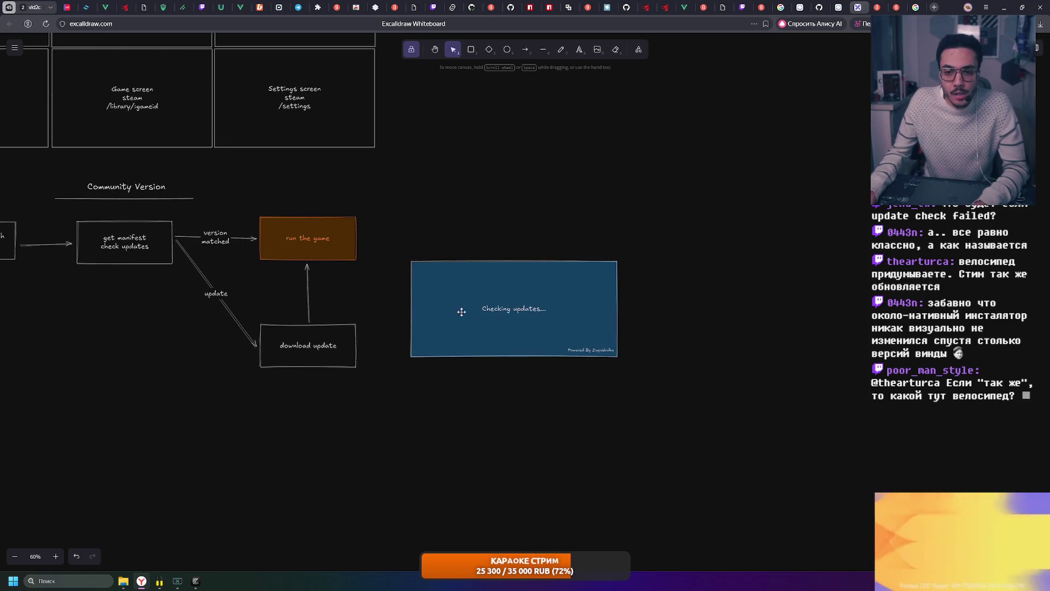
pyautogui.click(514, 310)
# - Re-edit the label to fix its stray line and trailing dots
pyautogui.doubleClick(514, 311)
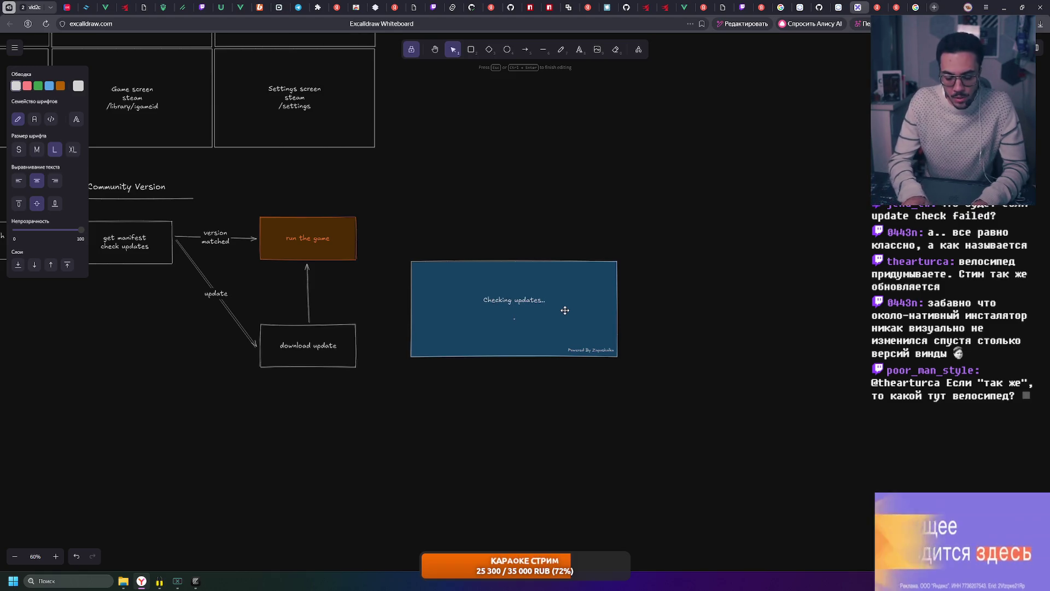
pyautogui.press('BackSpace')
pyautogui.write('.')
pyautogui.press('Return')
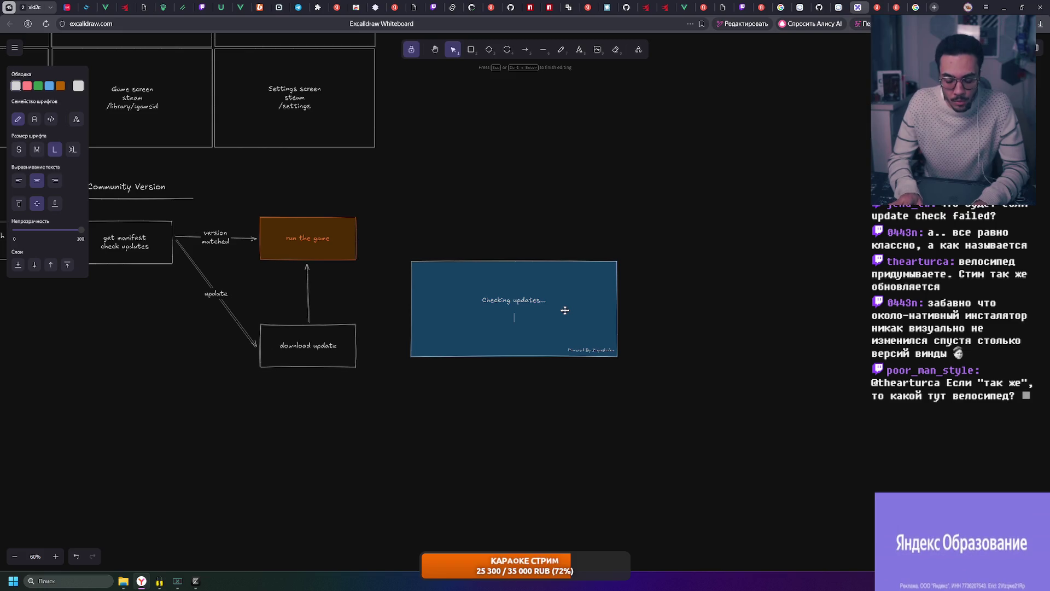
pyautogui.click(717, 311)
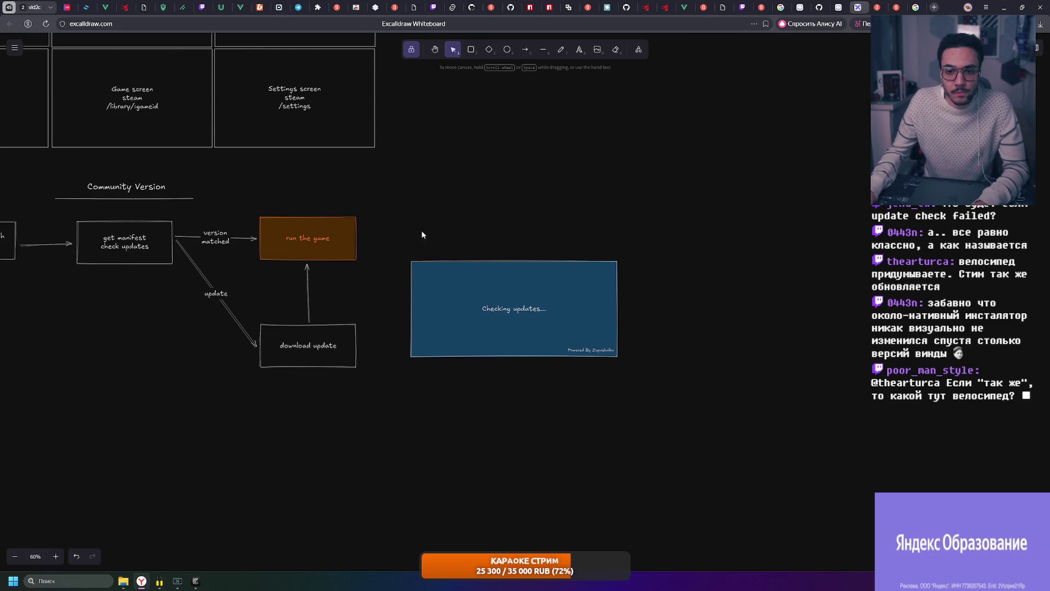
# - Duplicate the blue window with its text to the right and start editing the copy's label
pyautogui.moveTo(386, 230); pyautogui.dragTo(739, 435)
pyautogui.moveTo(494, 317); pyautogui.dragTo(726, 316)
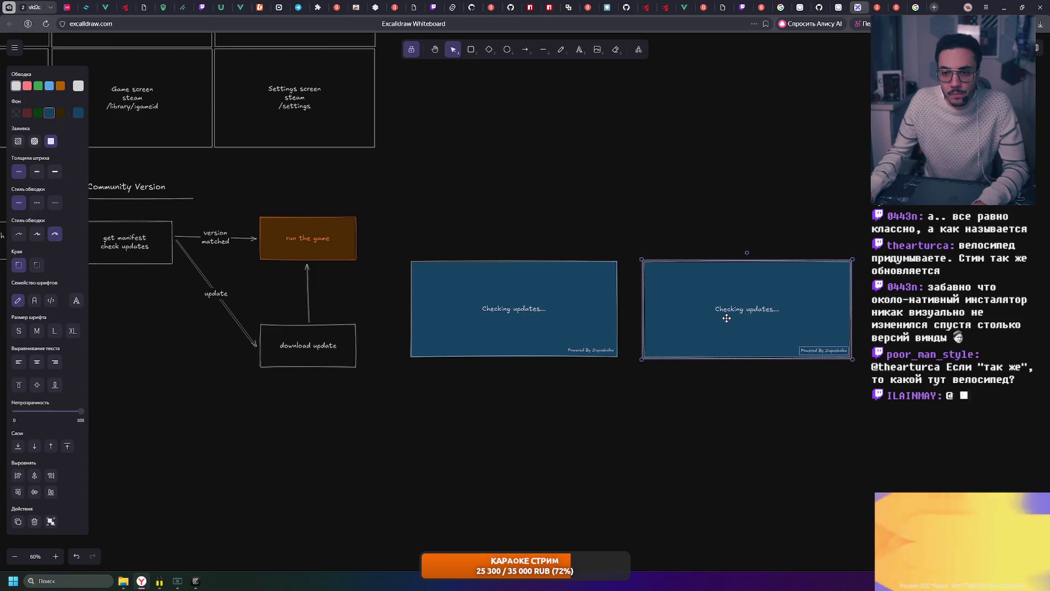
pyautogui.hscroll(2, 690, 310)
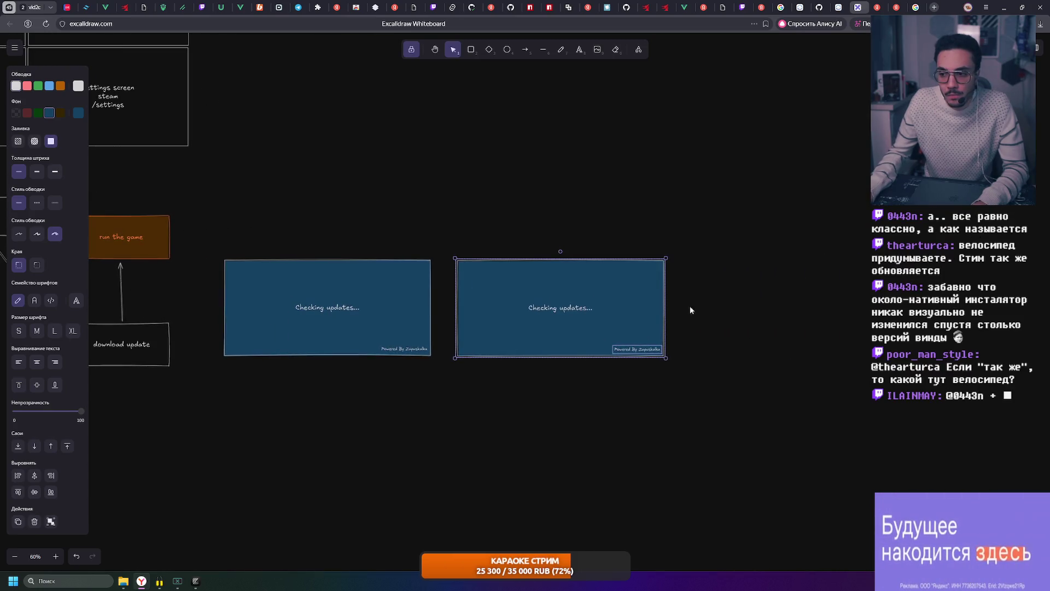
pyautogui.doubleClick(571, 315)
pyautogui.write('Down')
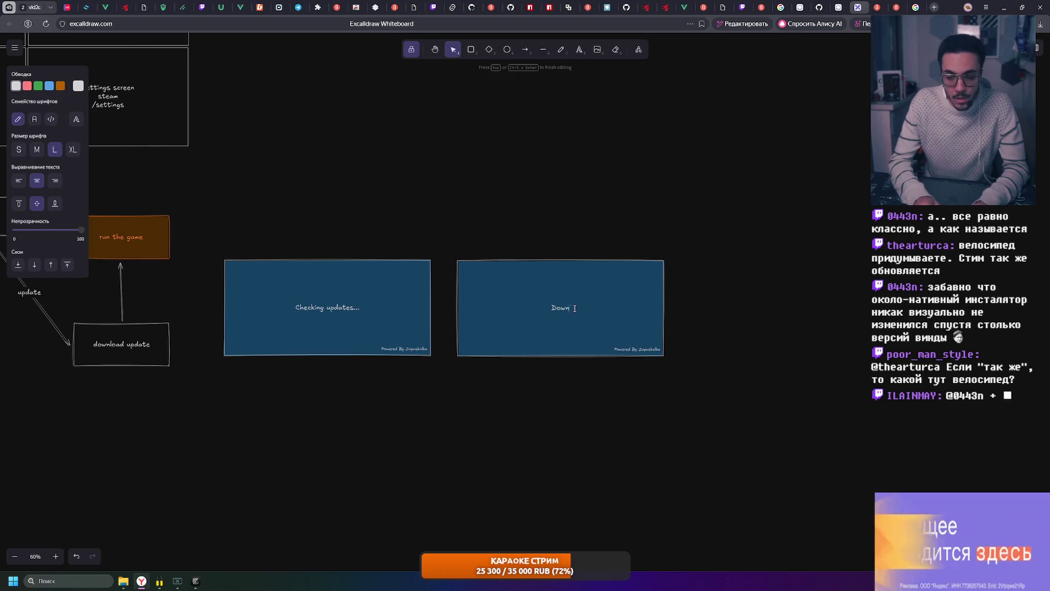
pyautogui.write('loading')
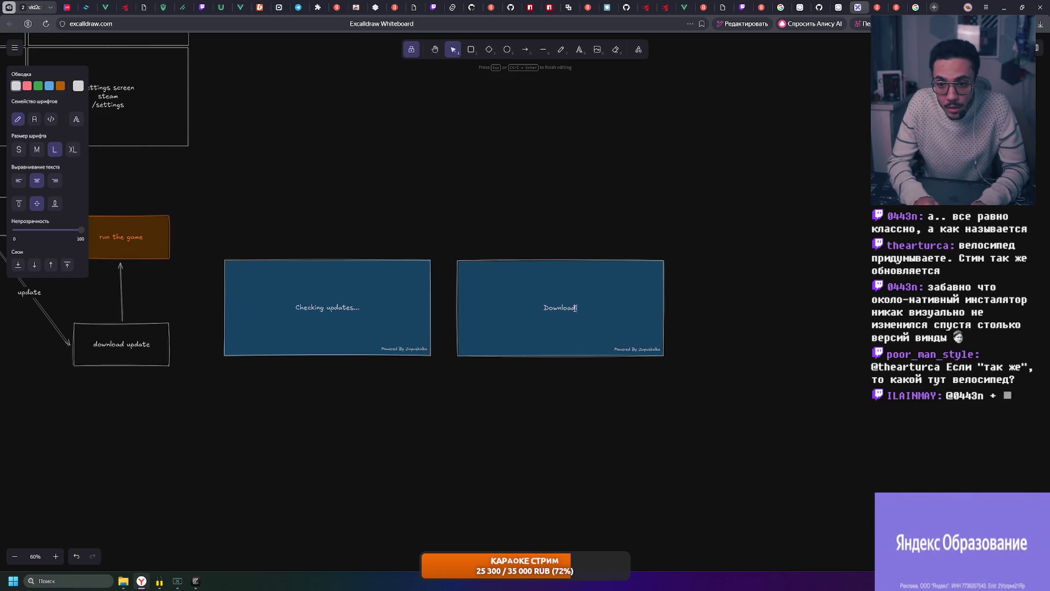
pyautogui.write(' update')
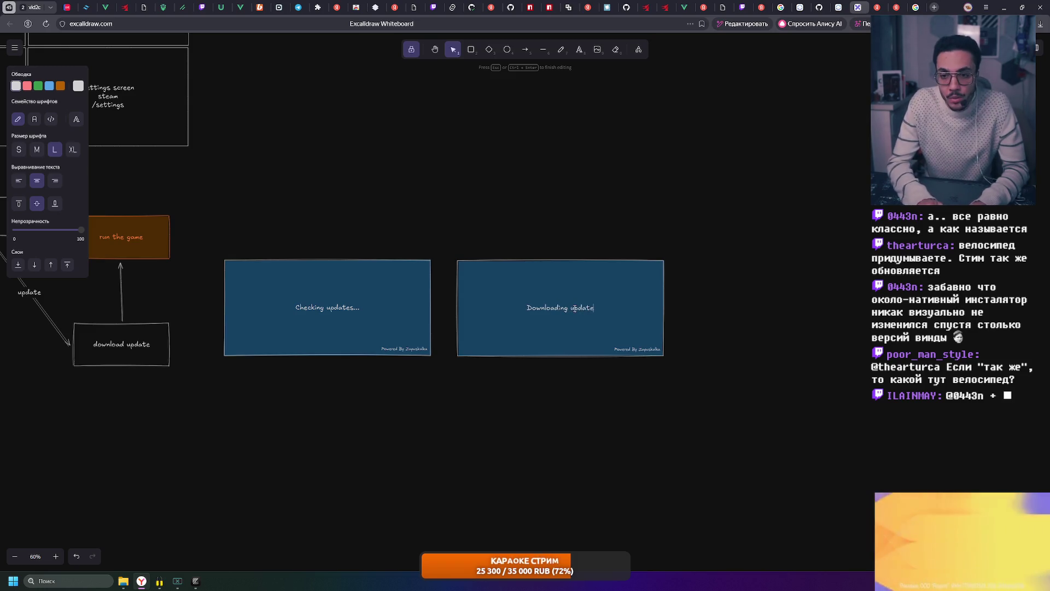
# - Make the copy read 'Downloading update' with '2.3 MB/ 143.1 MB' beneath
pyautogui.press('Return')
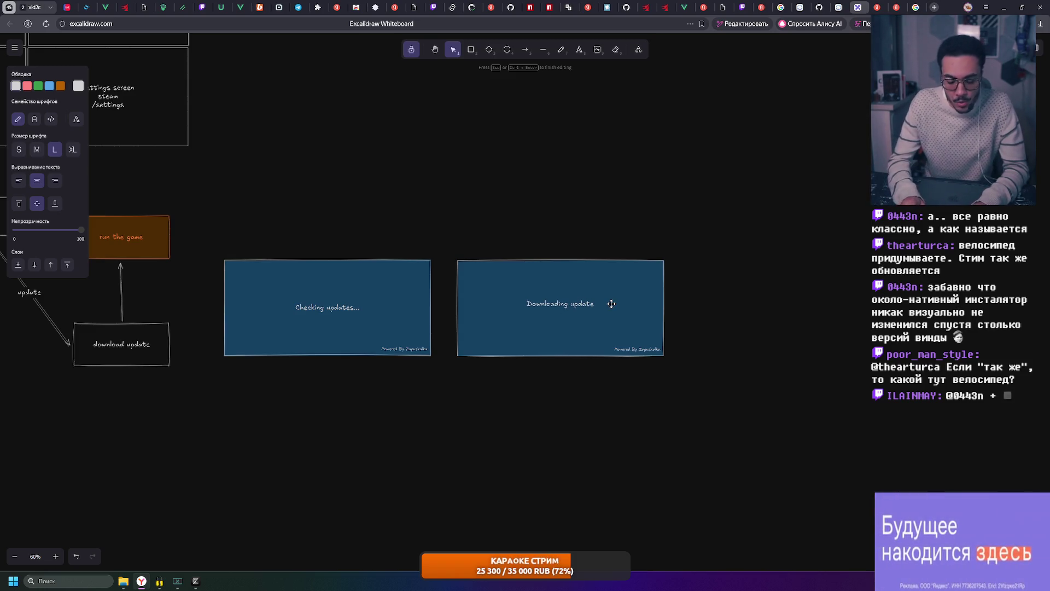
pyautogui.write('23')
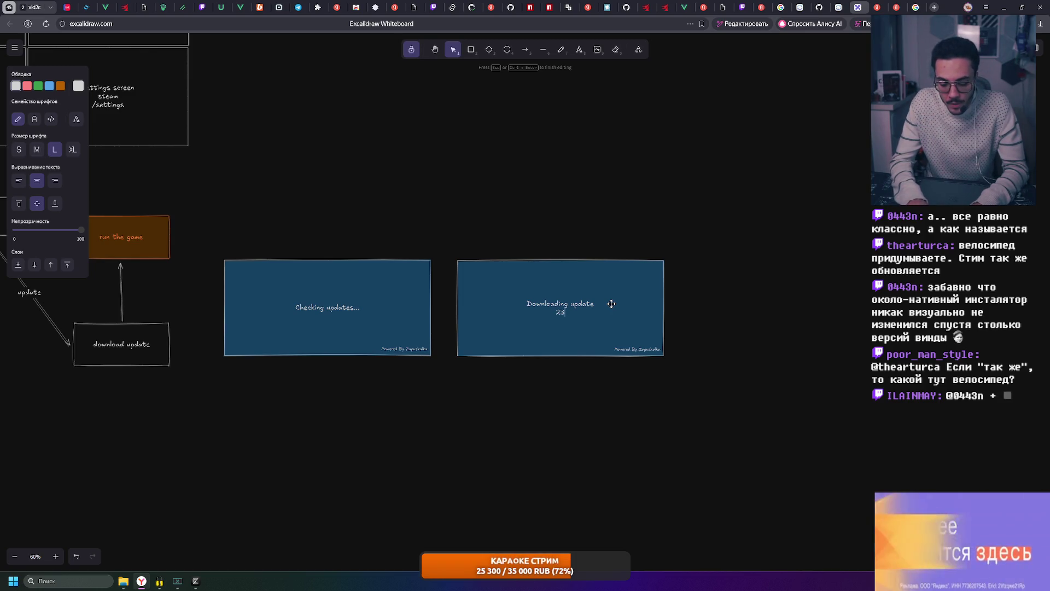
pyautogui.write('40')
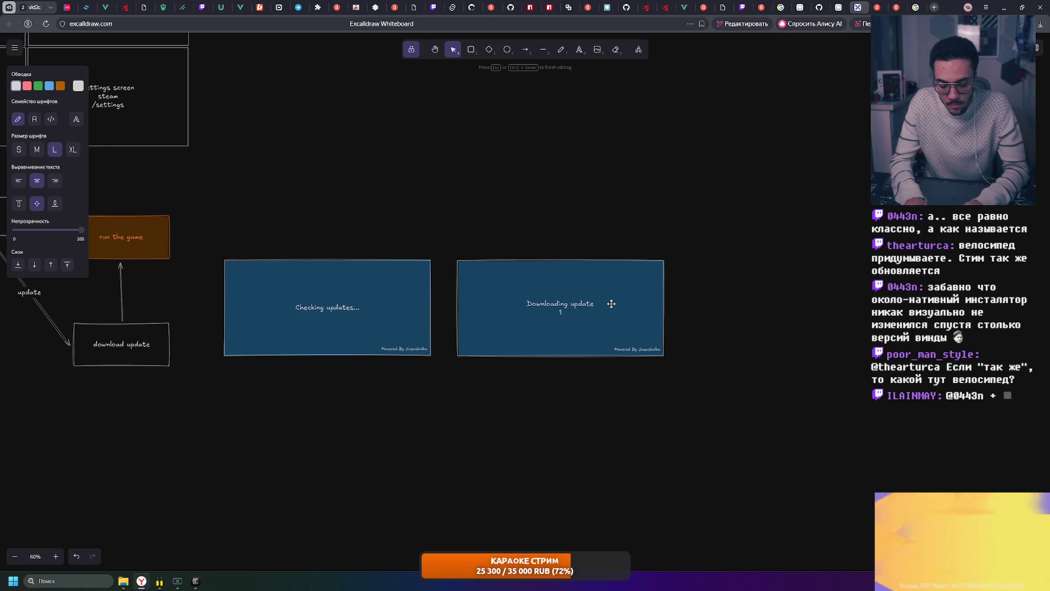
pyautogui.write('1%')
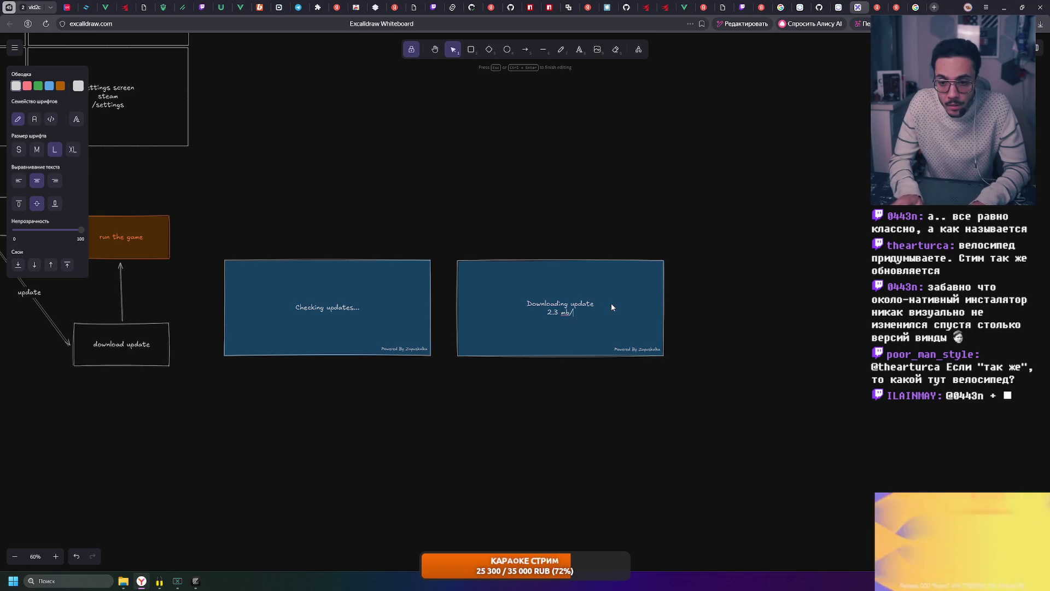
pyautogui.press('BackSpace')
pyautogui.press('BackSpace')
pyautogui.write('MB/')
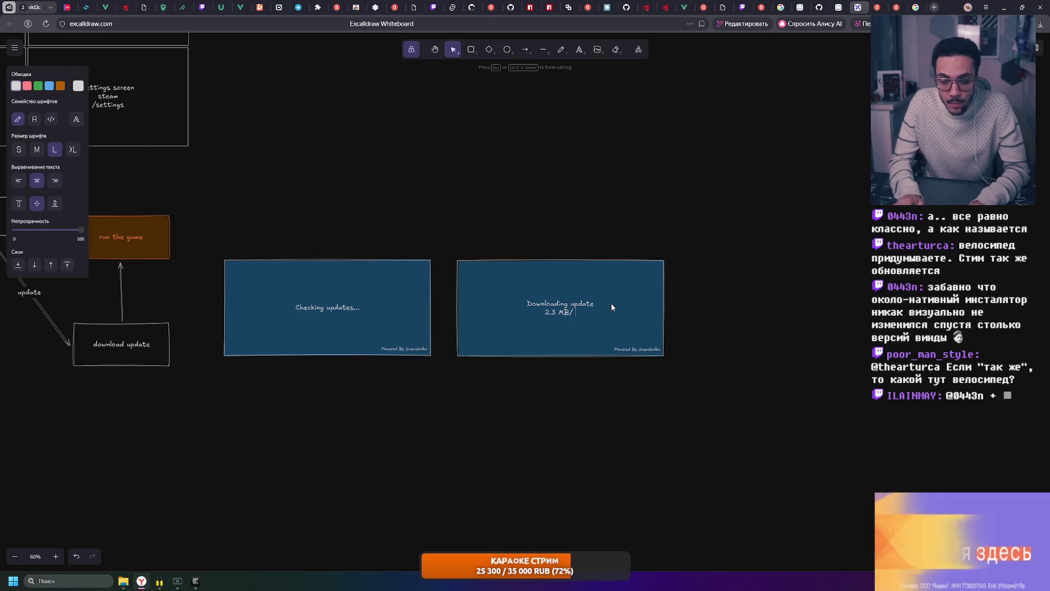
pyautogui.write(' 143')
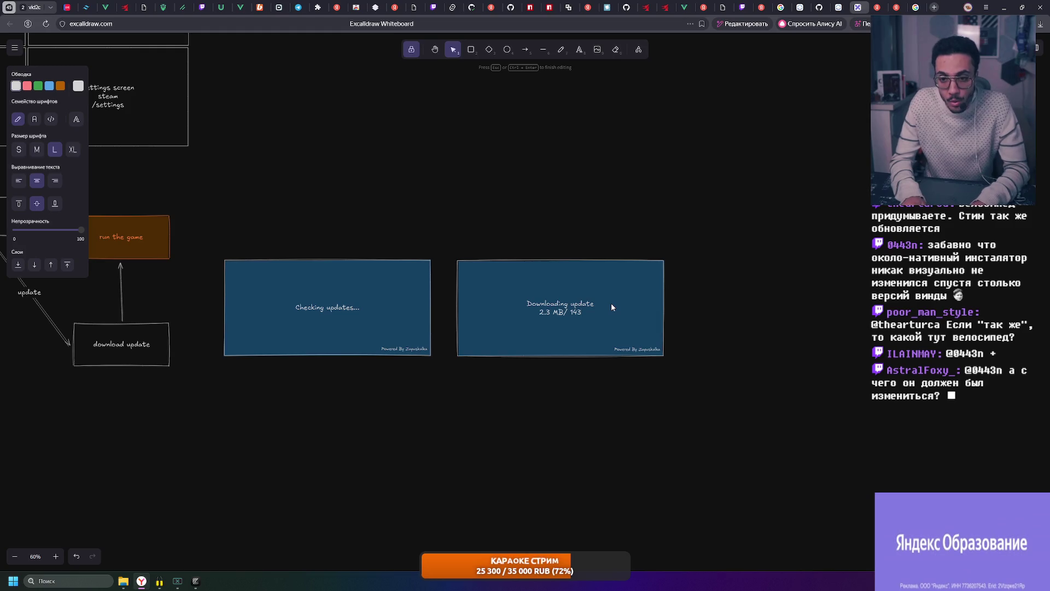
pyautogui.write('MB')
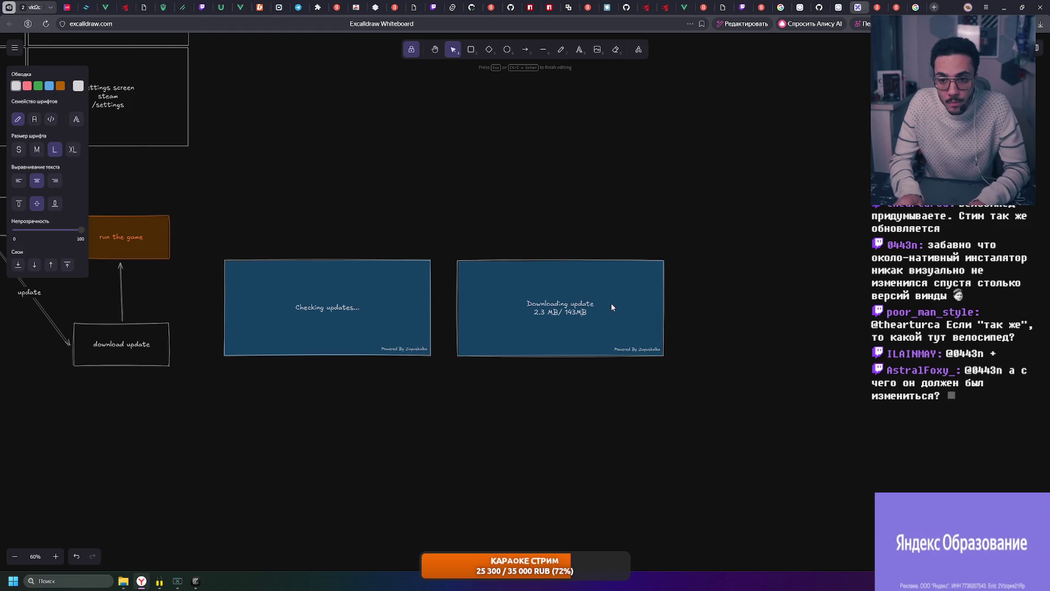
pyautogui.press('Left')
pyautogui.press('Left')
pyautogui.write('.1')
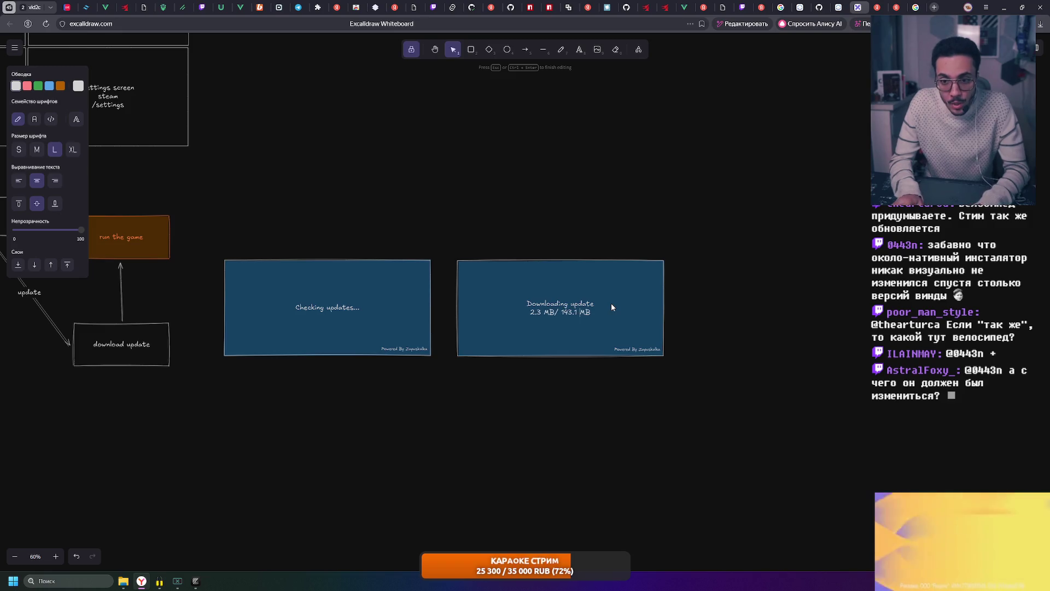
pyautogui.click(740, 287)
pyautogui.keyDown('ctrl'); pyautogui.scroll(3, 642, 365); pyautogui.keyUp('ctrl')
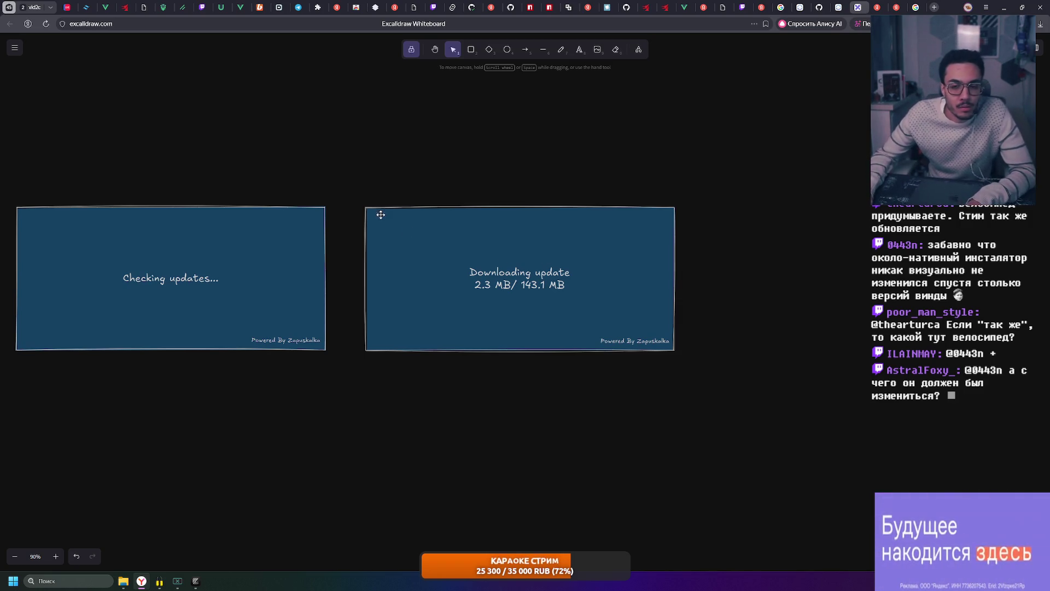
pyautogui.scroll(-2, 380, 216)
pyautogui.moveTo(381, 216); pyautogui.dragTo(707, 218)
pyautogui.scroll(2, 708, 218)
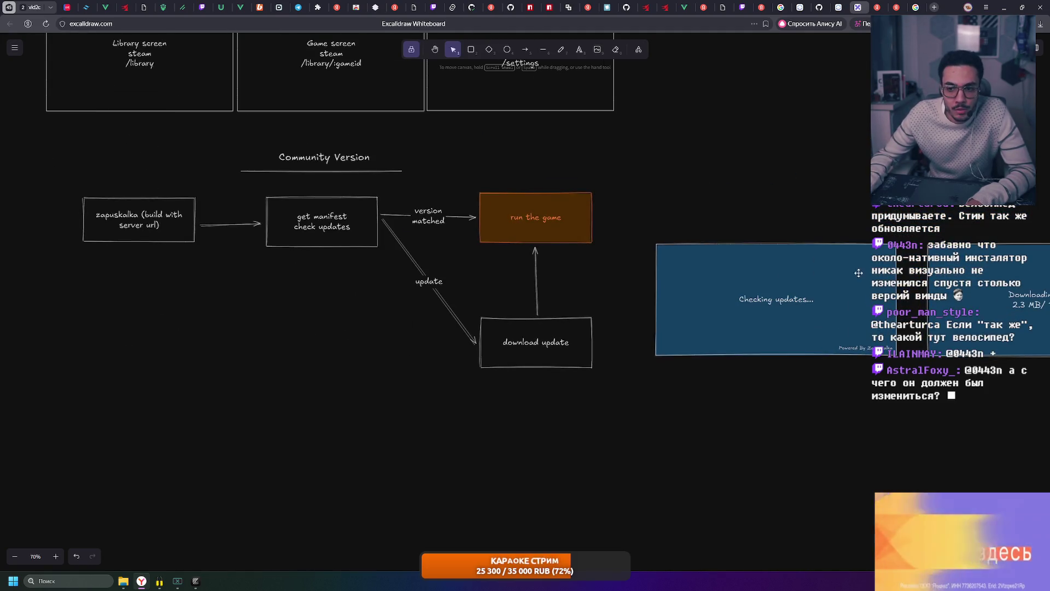
pyautogui.hscroll(-3, 681, 238)
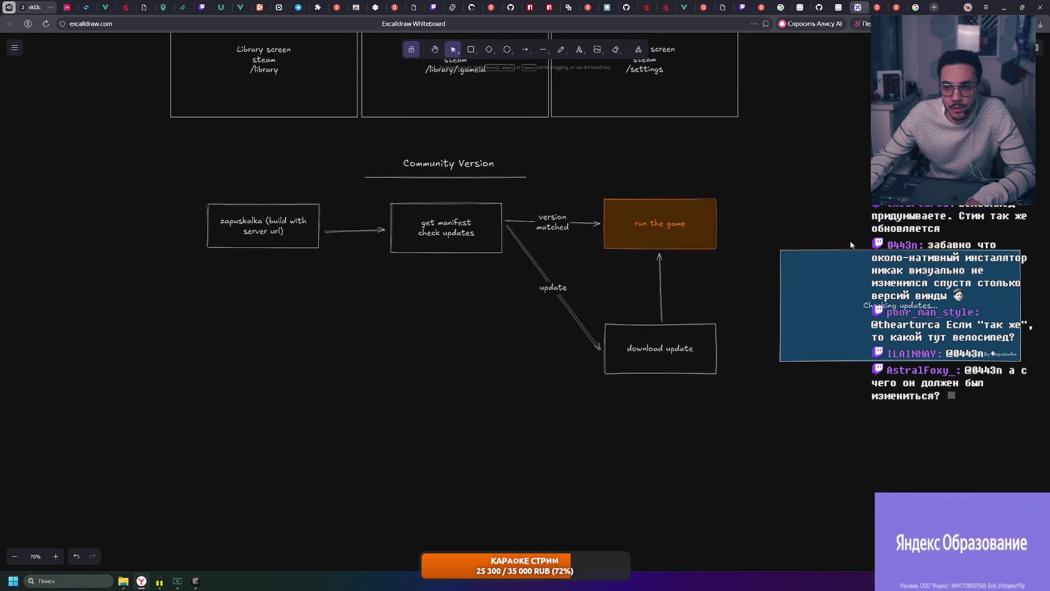
pyautogui.hscroll(1, 440, 235)
pyautogui.hscroll(2, 444, 239)
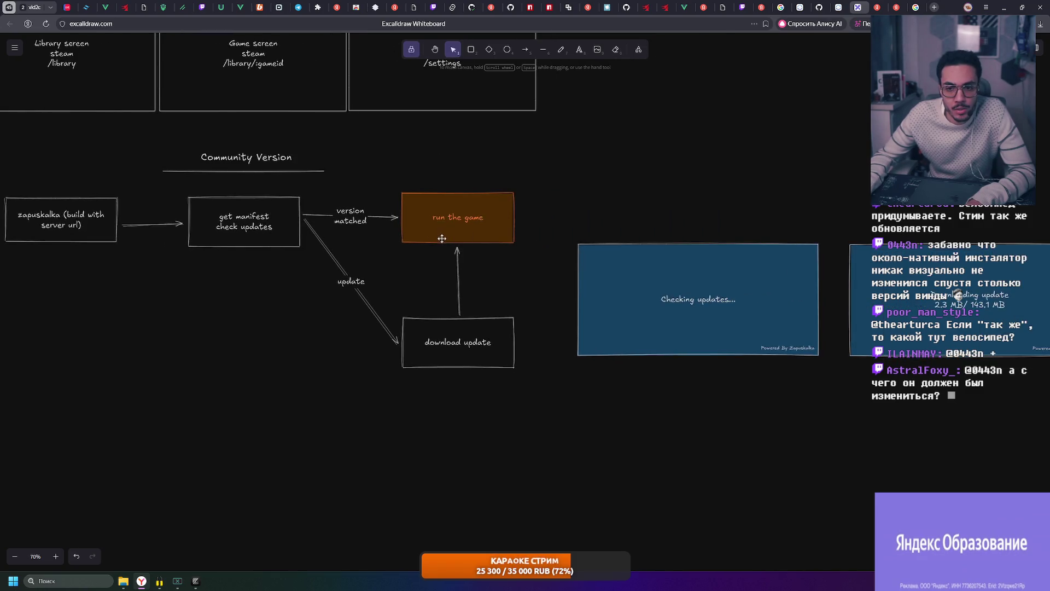
pyautogui.hscroll(-2, 267, 215)
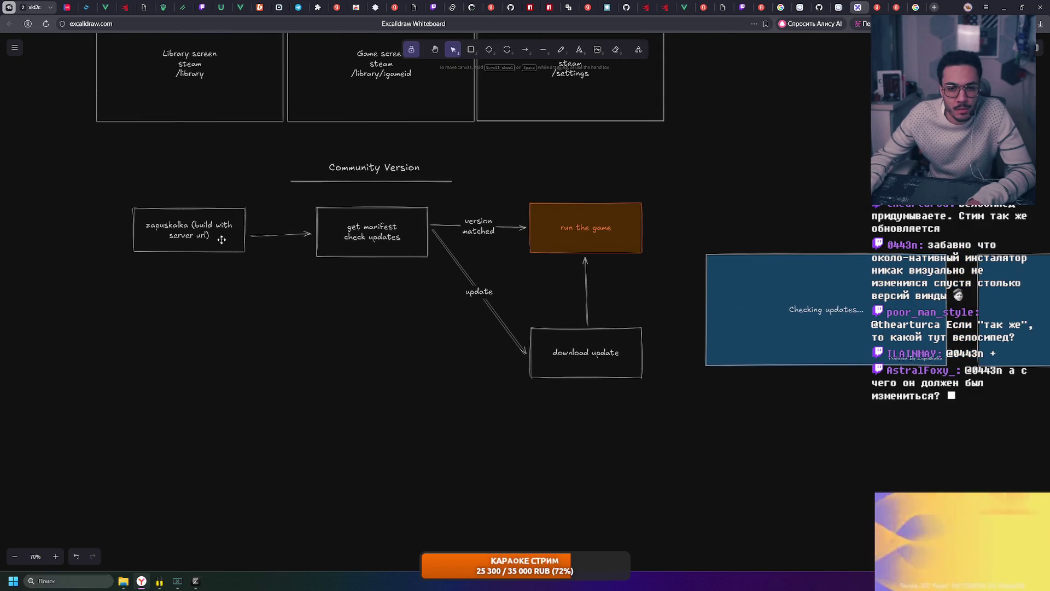
pyautogui.click(191, 224)
pyautogui.click(730, 183)
pyautogui.moveTo(730, 183)
pyautogui.mouseDown()
pyautogui.moveTo(626, 171)
pyautogui.moveTo(442, 176)
pyautogui.mouseUp()
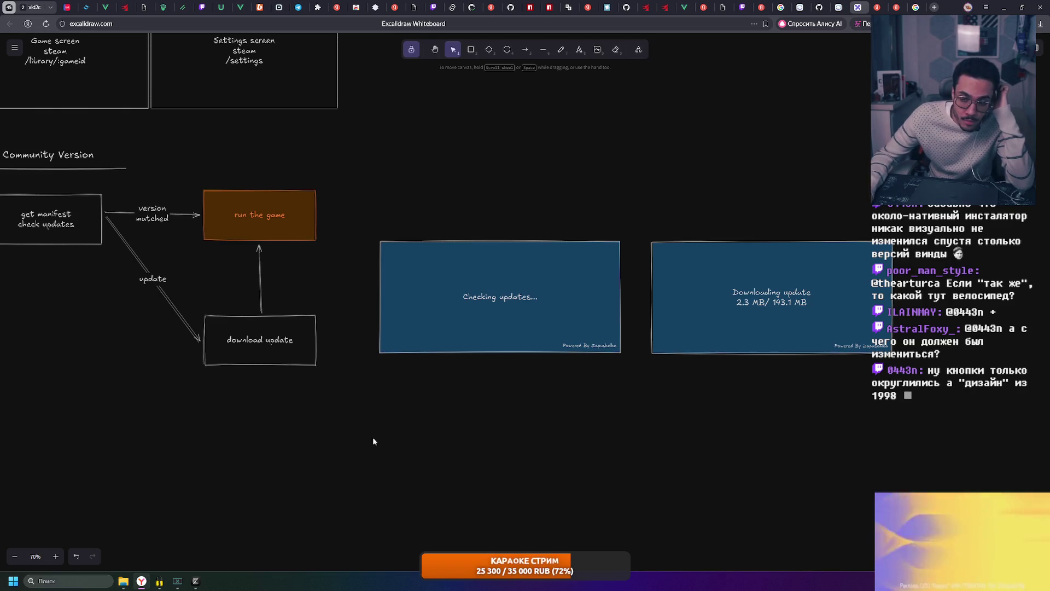
pyautogui.click(589, 345)
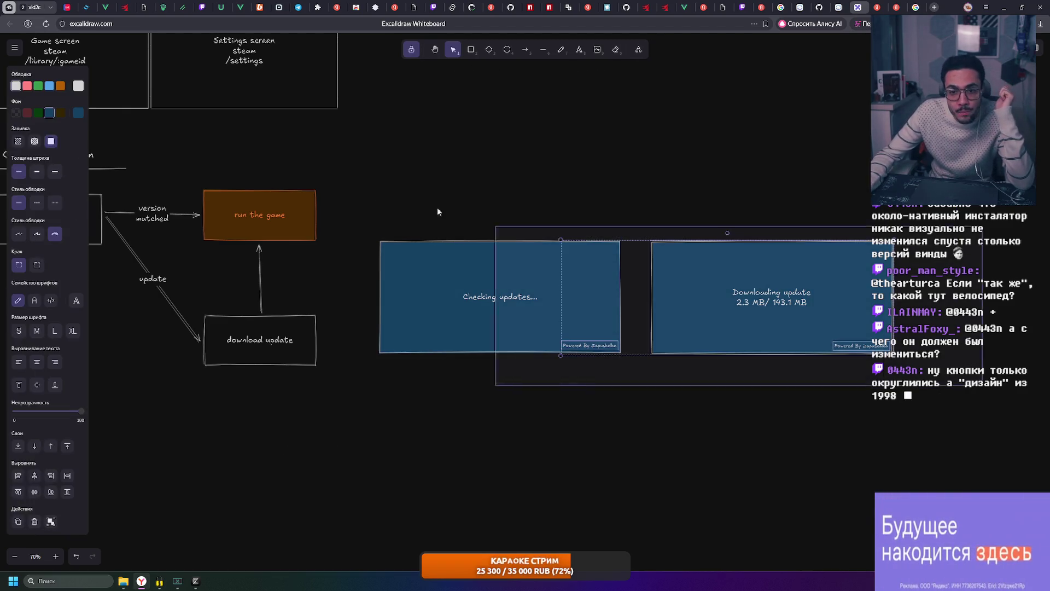
pyautogui.click(635, 178)
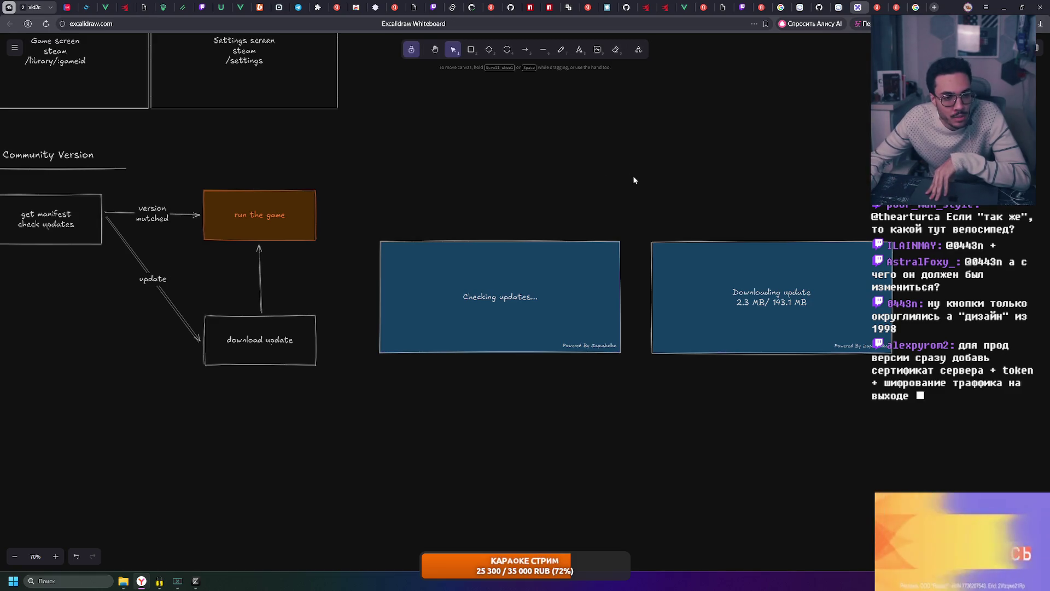
pyautogui.hscroll(-1, 471, 118)
pyautogui.hscroll(-3, 476, 192)
pyautogui.hscroll(-2, 186, 246)
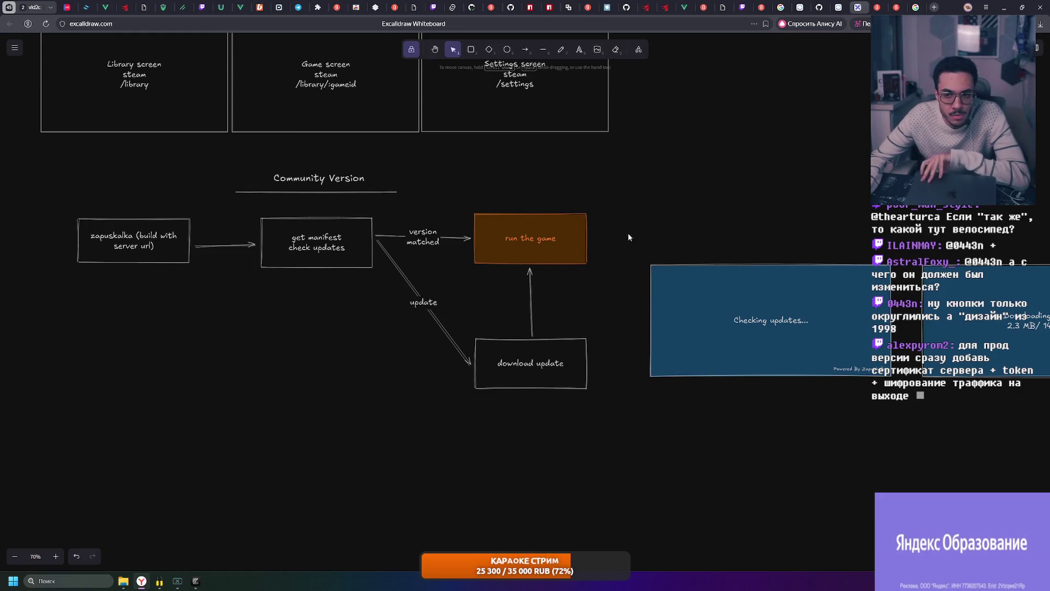
pyautogui.click(771, 321)
pyautogui.moveTo(907, 414); pyautogui.dragTo(811, 340)
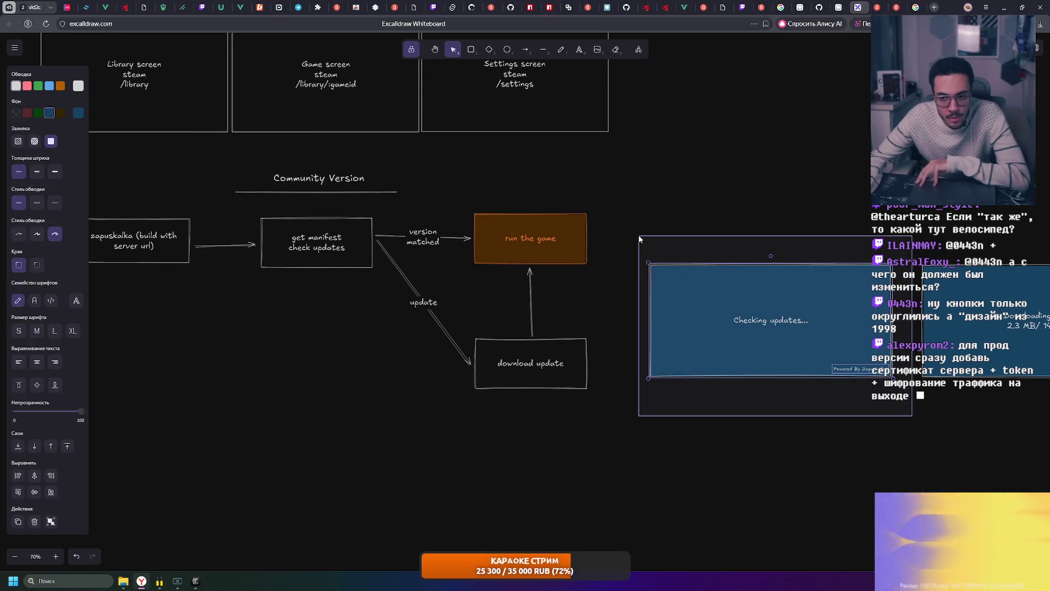
pyautogui.moveTo(630, 240); pyautogui.dragTo(911, 419)
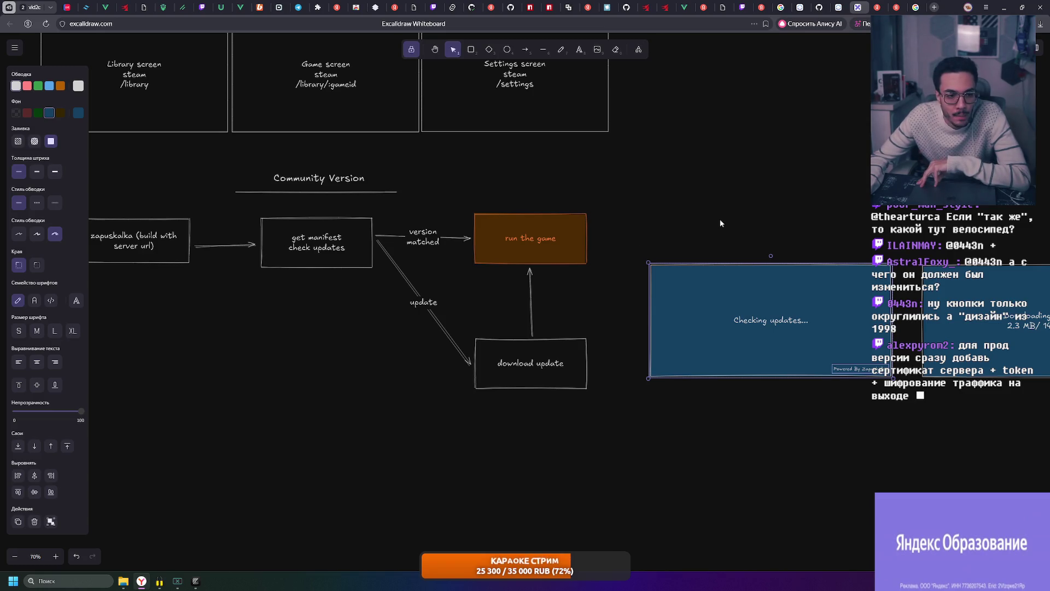
pyautogui.moveTo(790, 196); pyautogui.dragTo(609, 159)
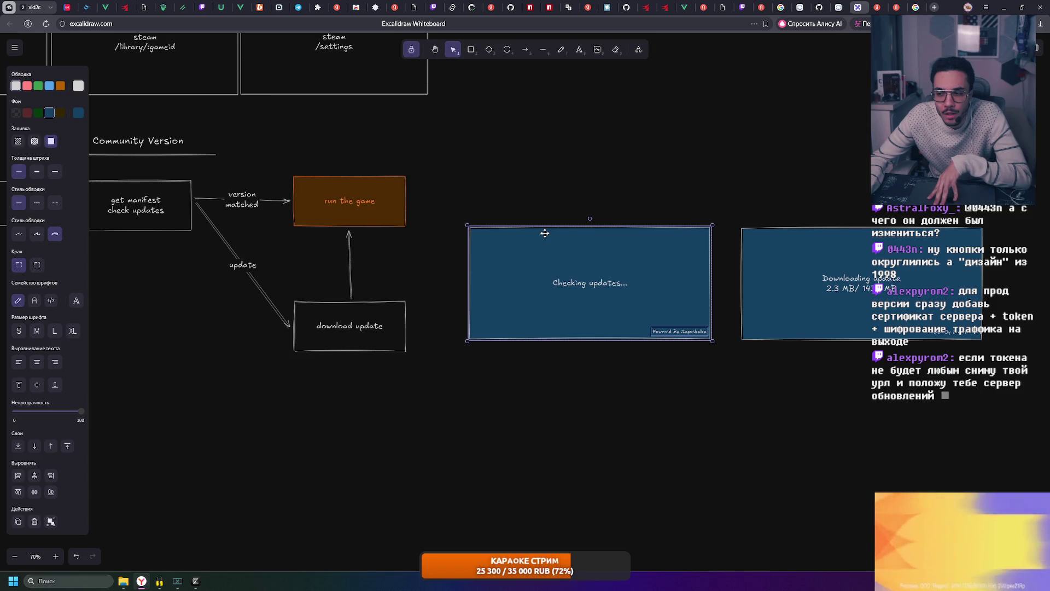
pyautogui.click(457, 212)
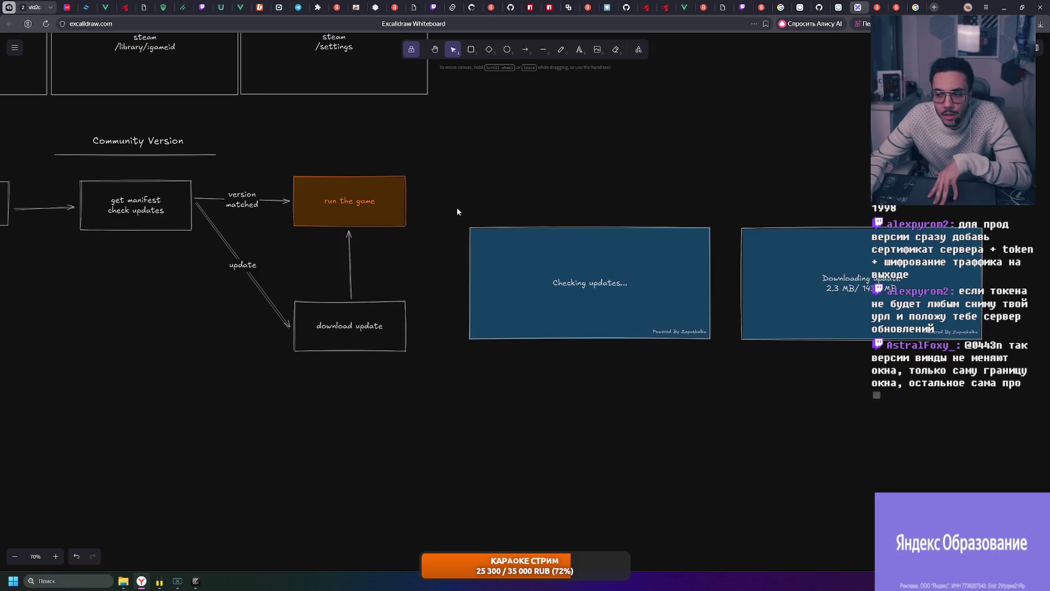
pyautogui.moveTo(457, 211); pyautogui.dragTo(731, 379)
pyautogui.press('Escape')
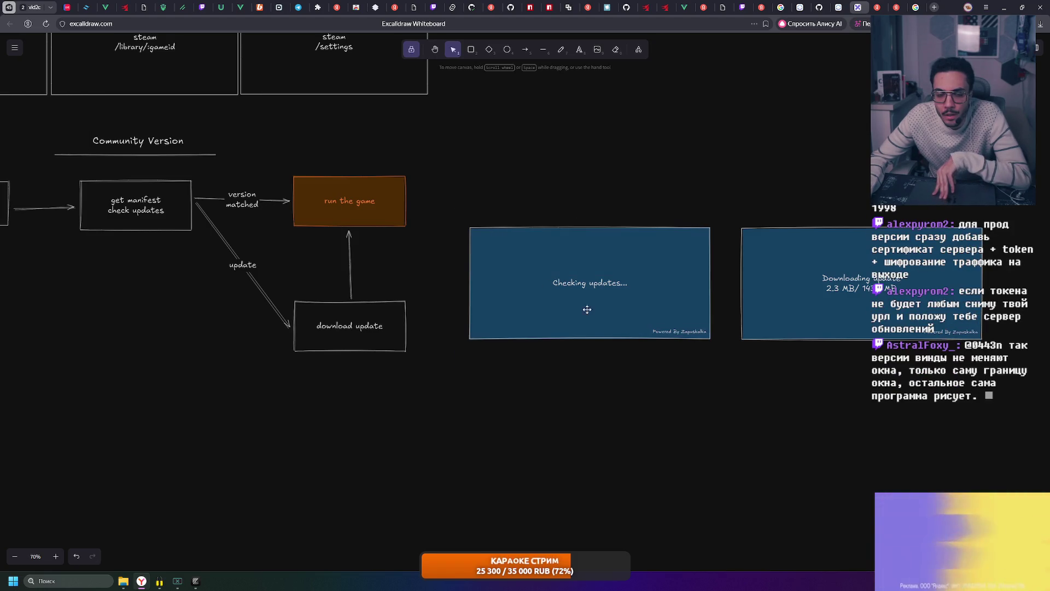
pyautogui.hscroll(-5, 389, 223)
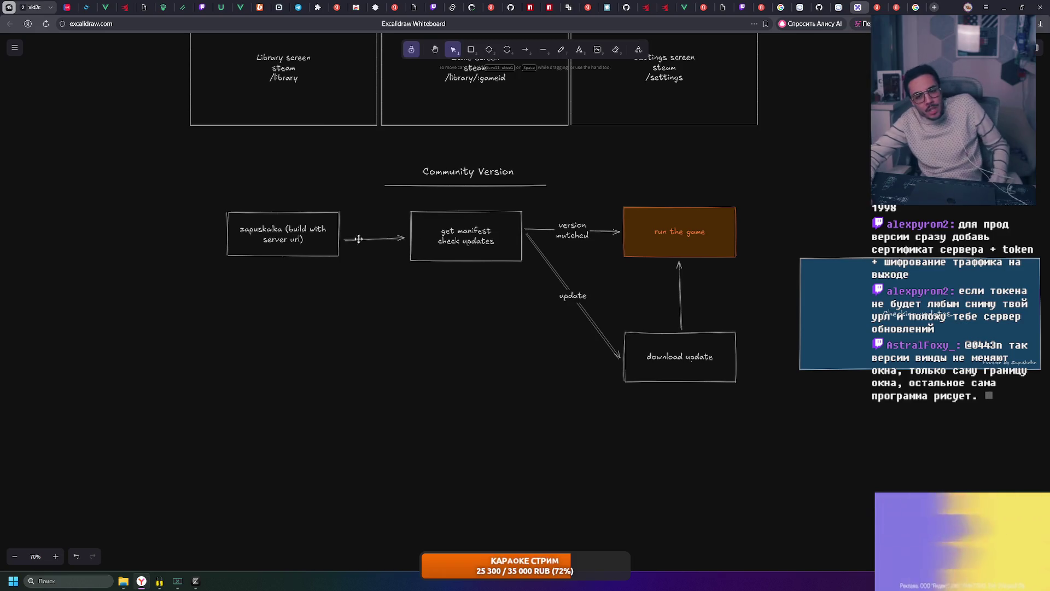
# - Box-select and deselect the Community Version flowchart group several times while reviewing it
pyautogui.moveTo(207, 182); pyautogui.dragTo(332, 264)
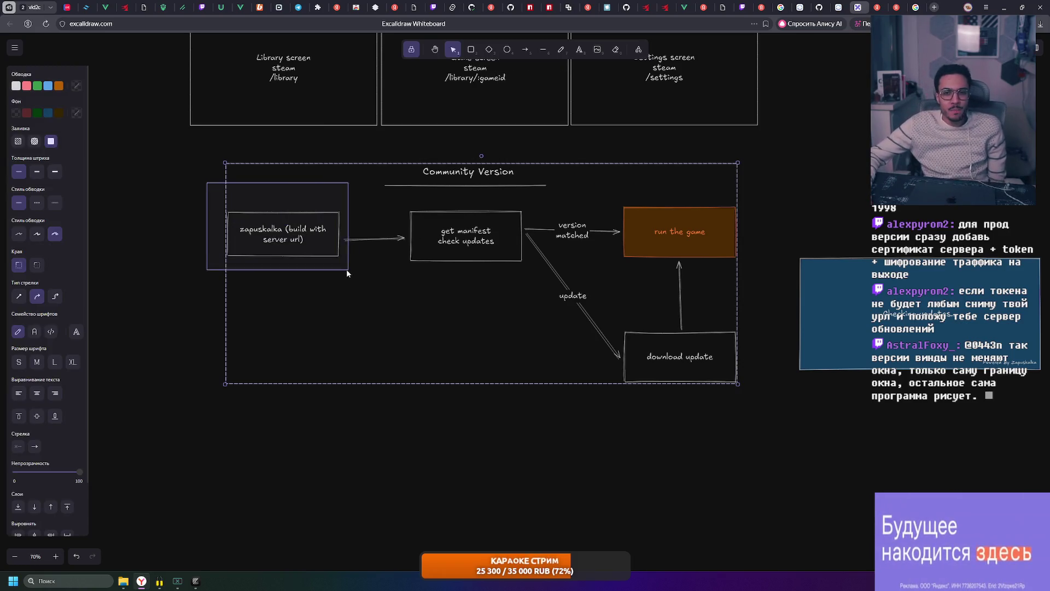
pyautogui.click(164, 188)
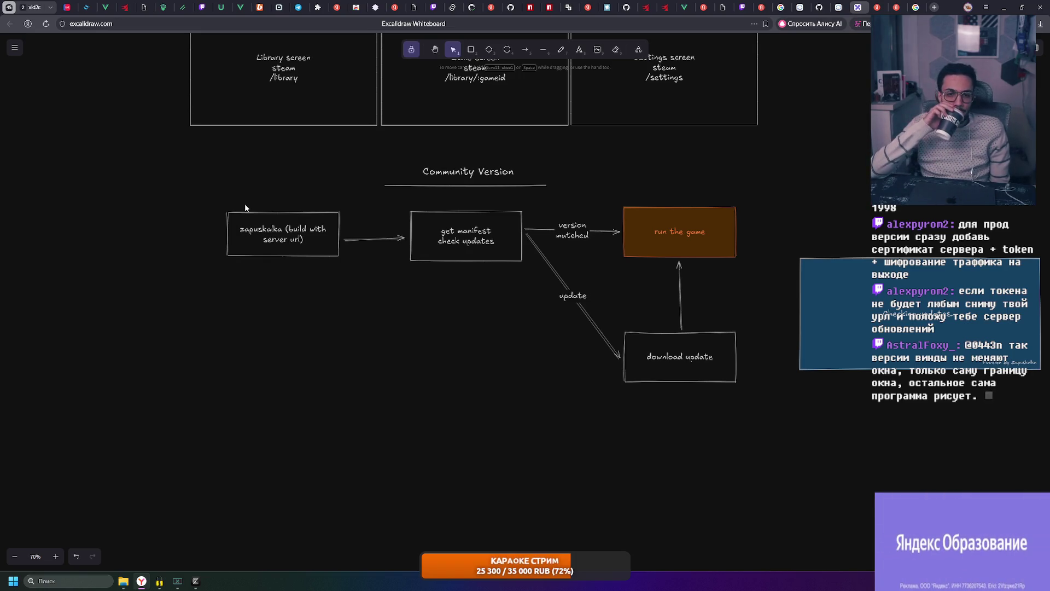
pyautogui.moveTo(195, 191); pyautogui.dragTo(344, 288)
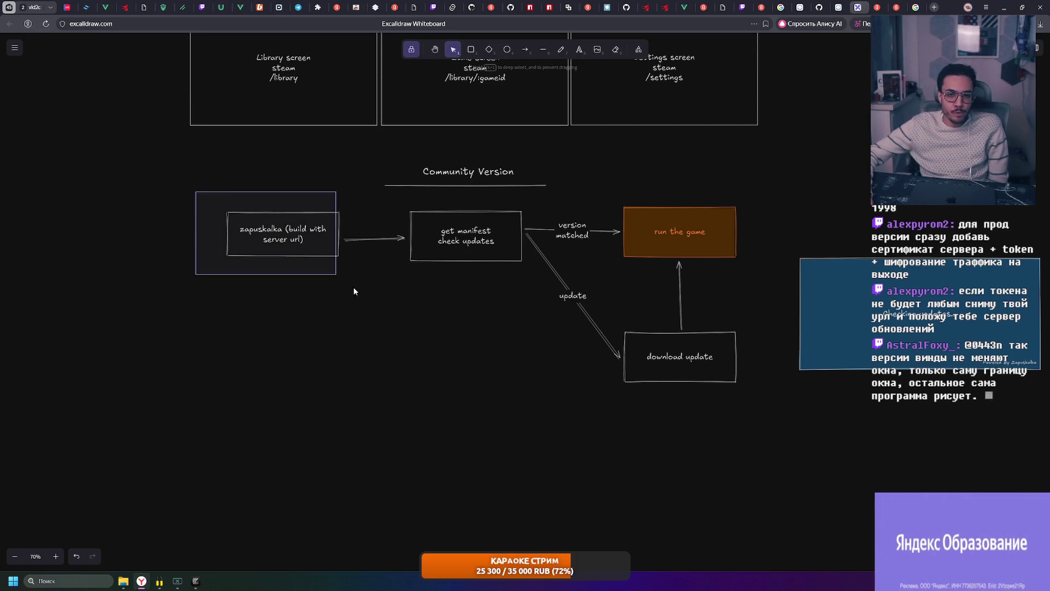
pyautogui.click(828, 204)
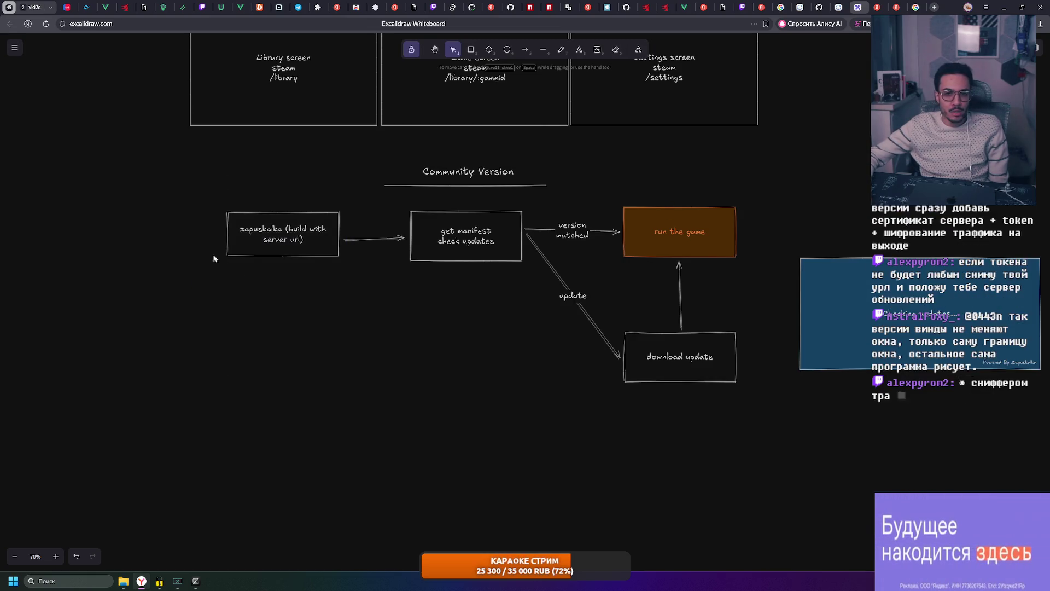
pyautogui.moveTo(203, 193); pyautogui.dragTo(341, 283)
pyautogui.press('Escape')
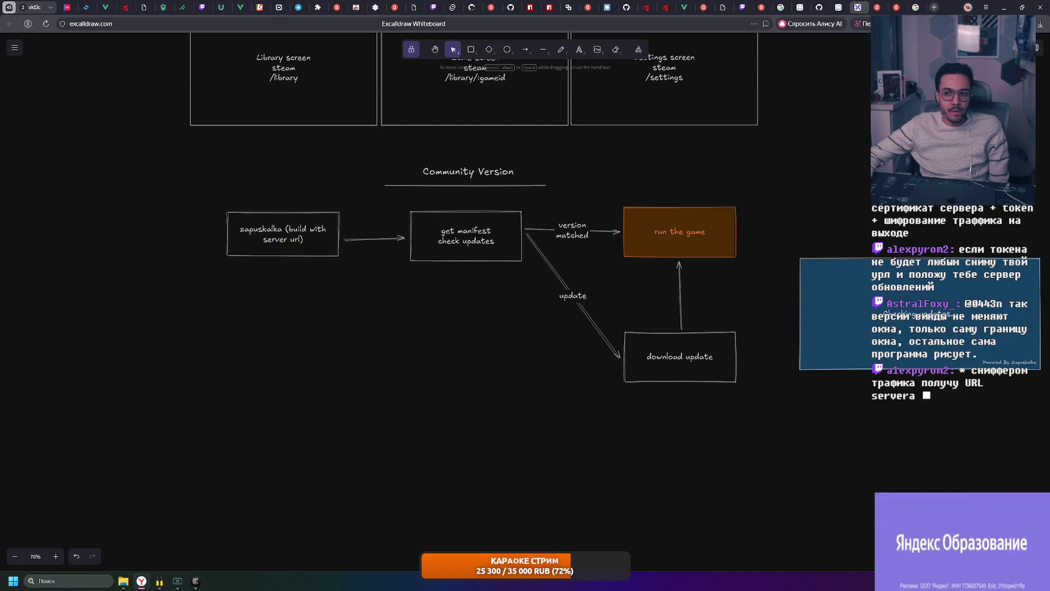
pyautogui.moveTo(184, 195); pyautogui.dragTo(347, 282)
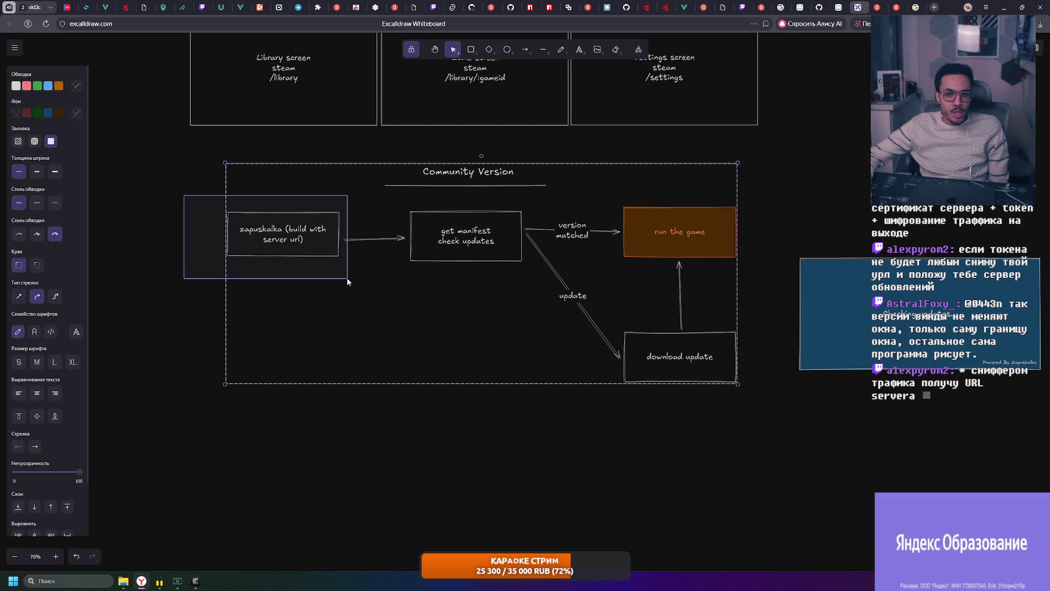
pyautogui.click(768, 205)
pyautogui.moveTo(183, 188); pyautogui.dragTo(347, 299)
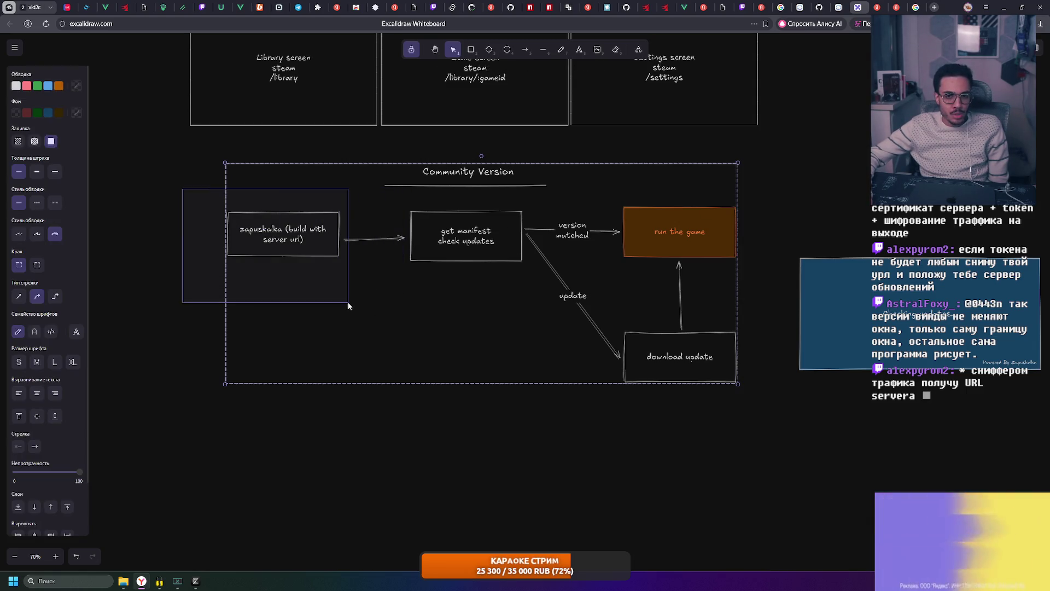
pyautogui.click(841, 197)
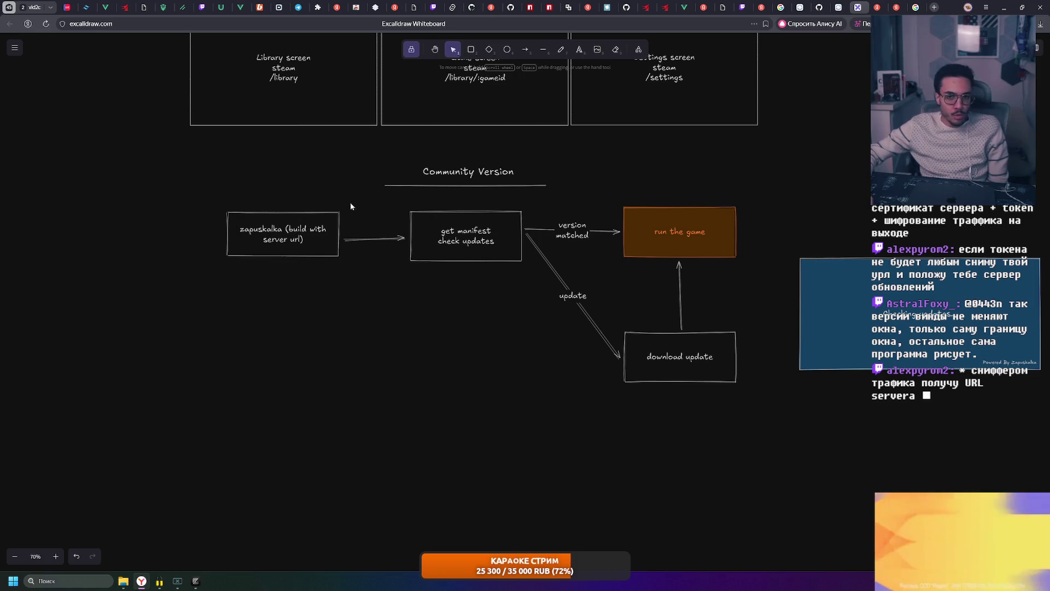
pyautogui.moveTo(201, 189); pyautogui.dragTo(351, 281)
pyautogui.moveTo(193, 191); pyautogui.dragTo(370, 262)
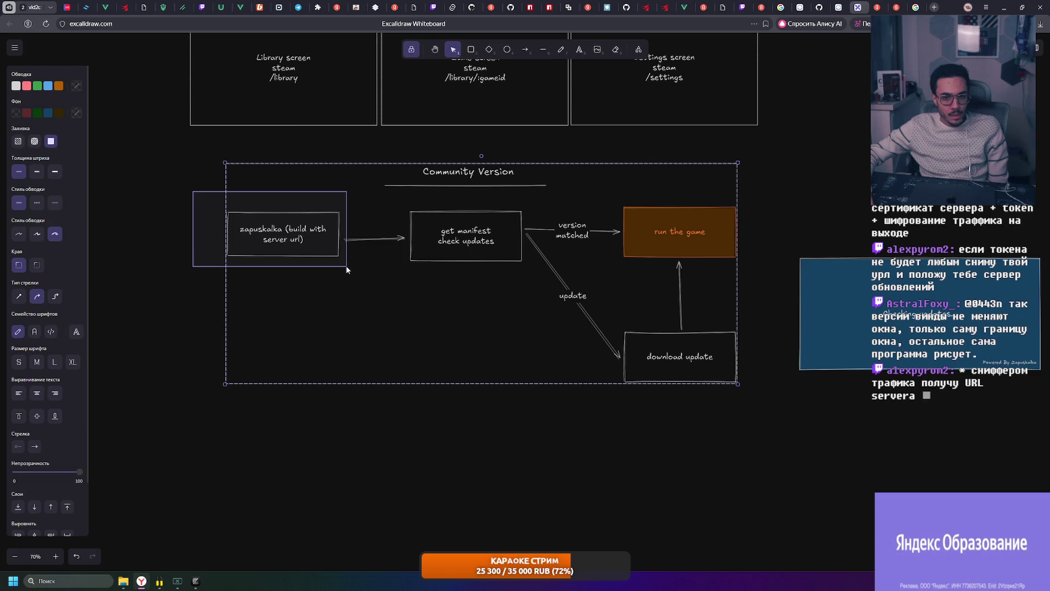
pyautogui.moveTo(180, 198); pyautogui.dragTo(344, 274)
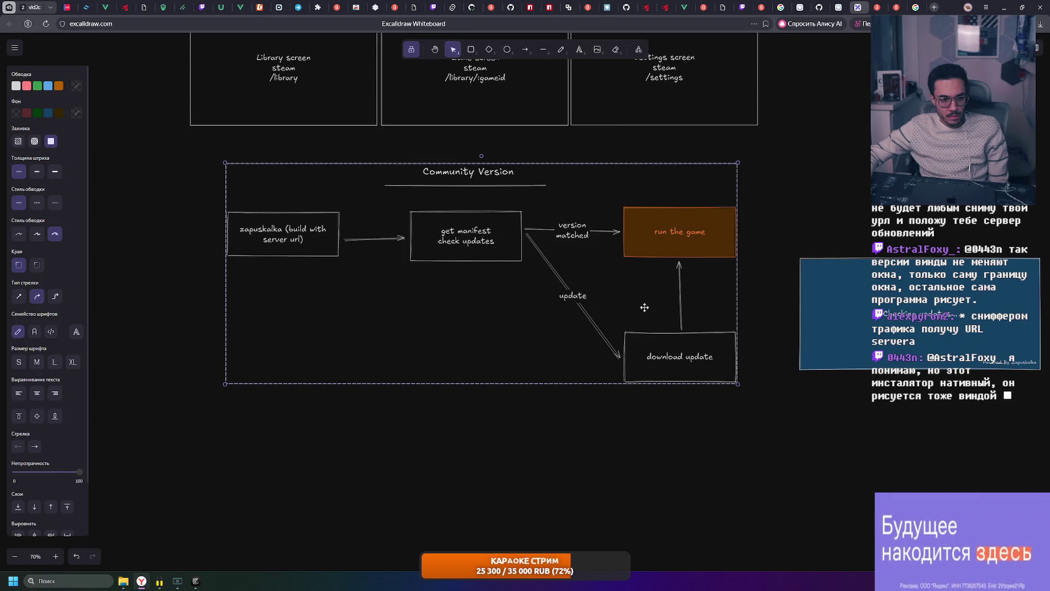
pyautogui.click(196, 208)
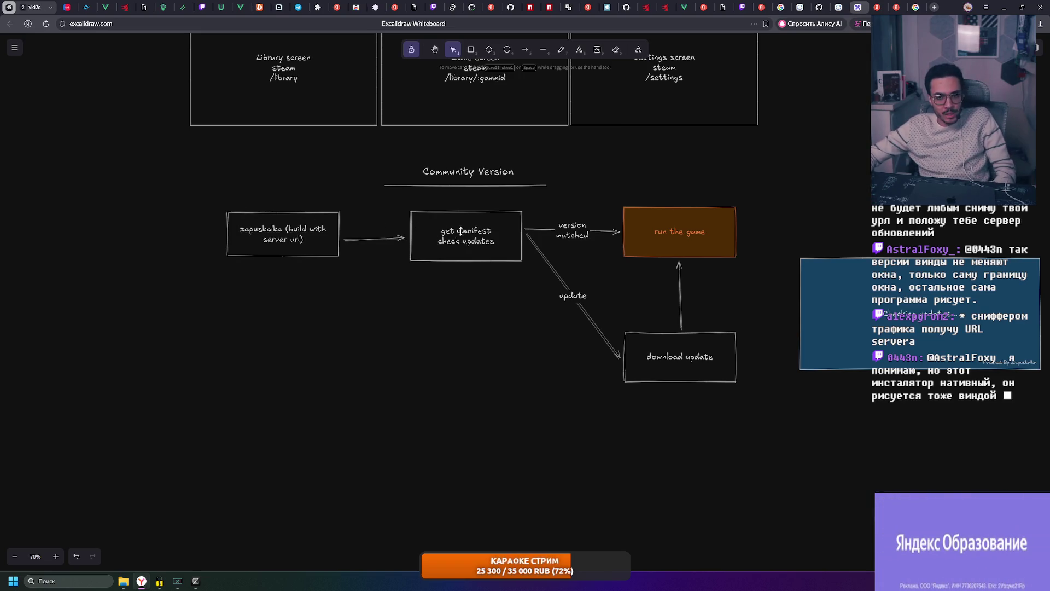
# - Review the two blue updater mockups the same way, then minimise the browser window
pyautogui.moveTo(723, 259)
pyautogui.mouseDown()
pyautogui.moveTo(356, 211)
pyautogui.moveTo(964, 416)
pyautogui.mouseUp()
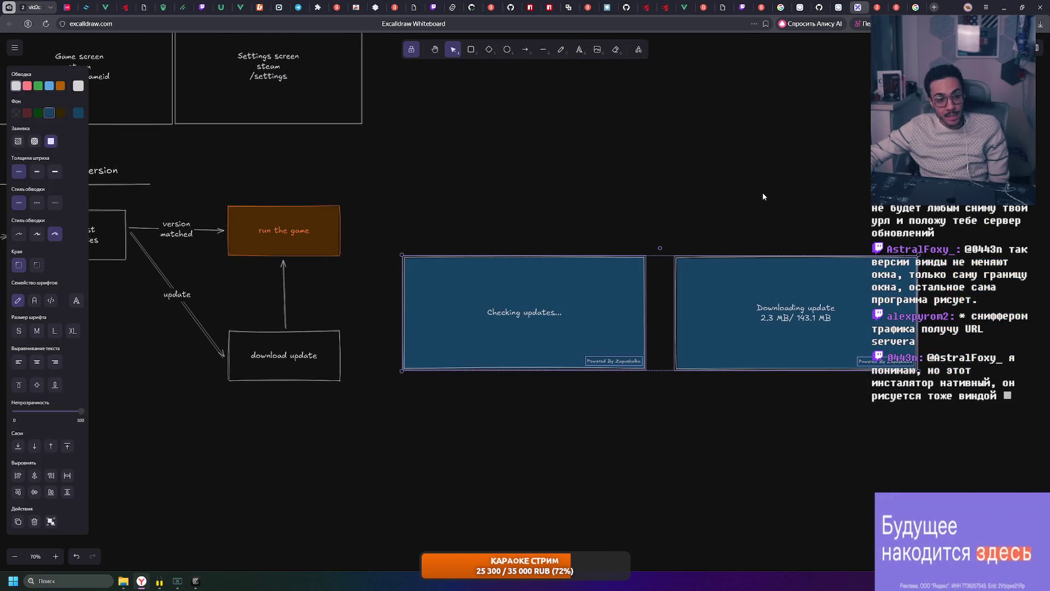
pyautogui.click(713, 205)
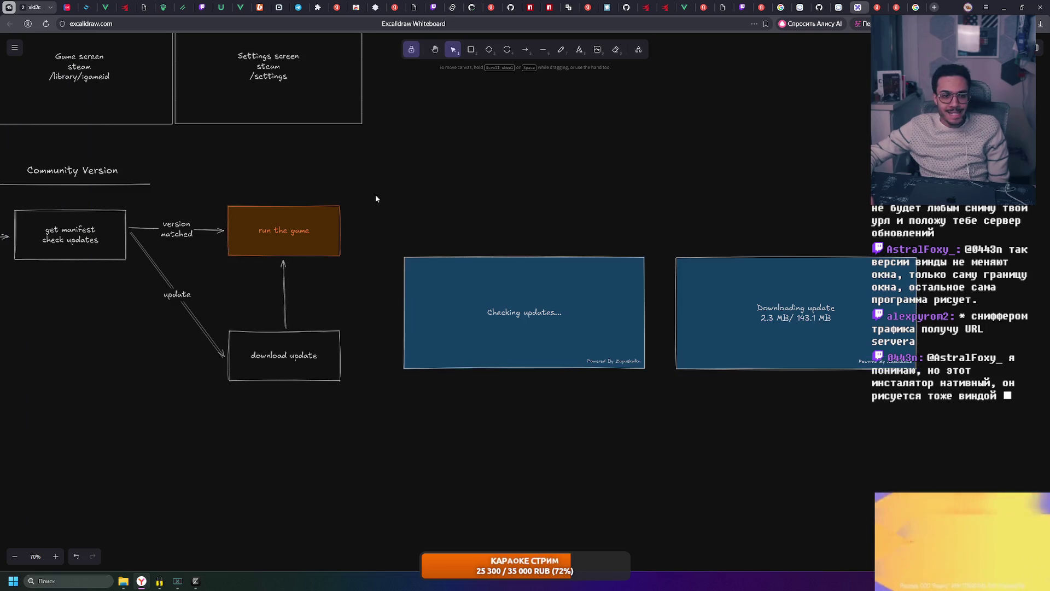
pyautogui.moveTo(376, 197); pyautogui.dragTo(678, 197)
pyautogui.moveTo(121, 186); pyautogui.dragTo(501, 354)
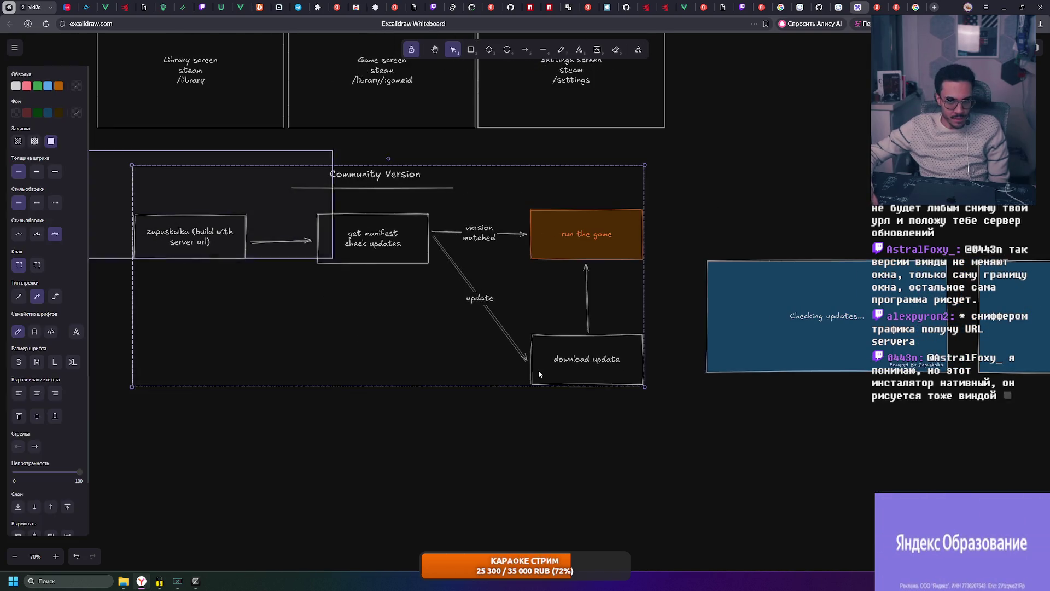
pyautogui.click(737, 211)
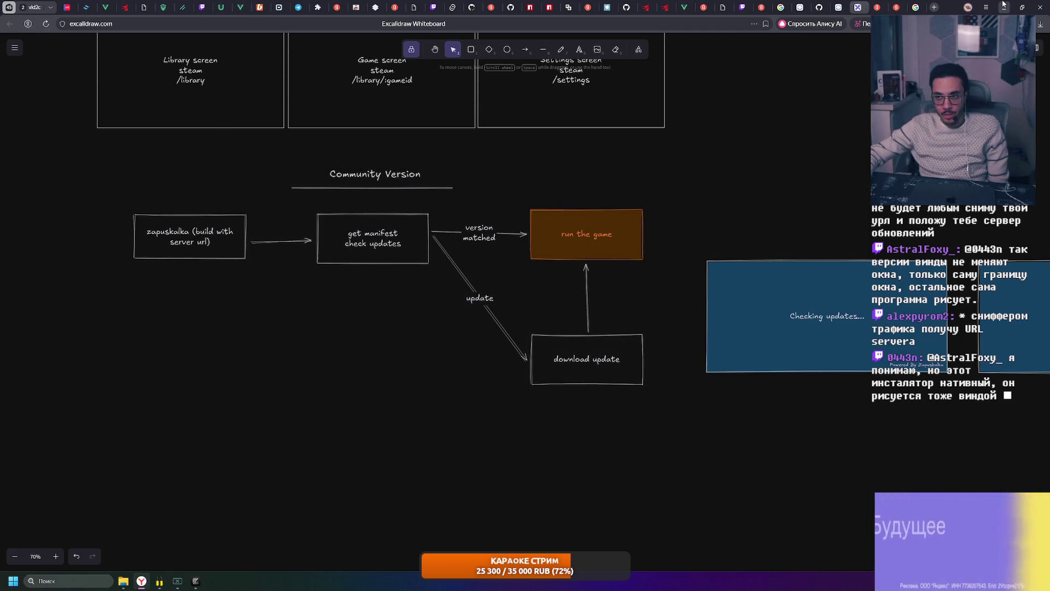
pyautogui.hscroll(5, 531, 274)
pyautogui.moveTo(294, 279)
pyautogui.mouseDown()
pyautogui.moveTo(924, 466)
pyautogui.moveTo(251, 245)
pyautogui.mouseUp()
pyautogui.moveTo(872, 457)
pyautogui.mouseDown()
pyautogui.moveTo(288, 277)
pyautogui.moveTo(871, 459)
pyautogui.moveTo(283, 260)
pyautogui.mouseUp()
pyautogui.click(649, 207)
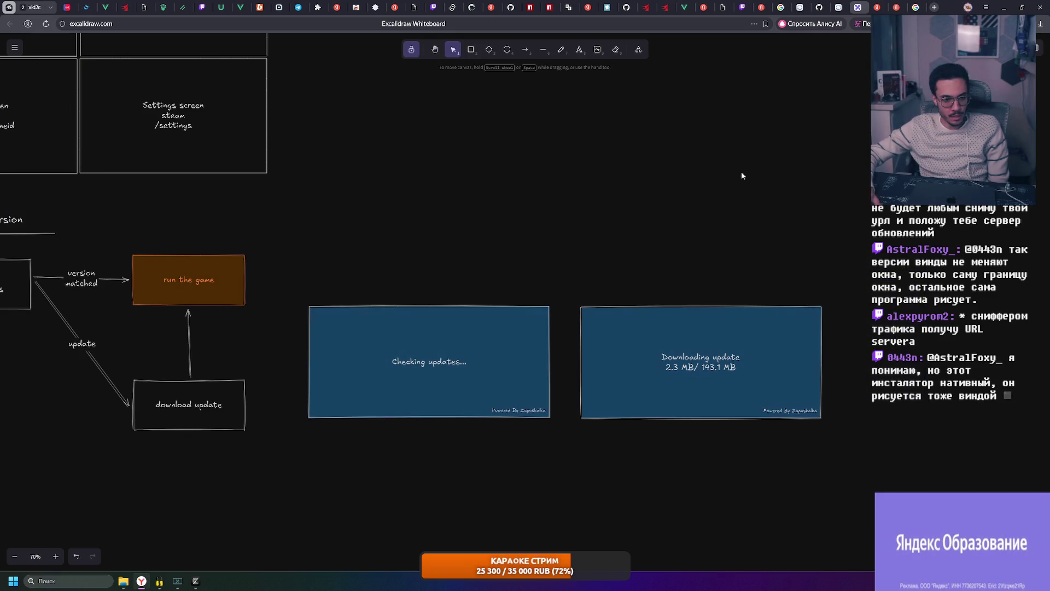
pyautogui.click(1003, 8)
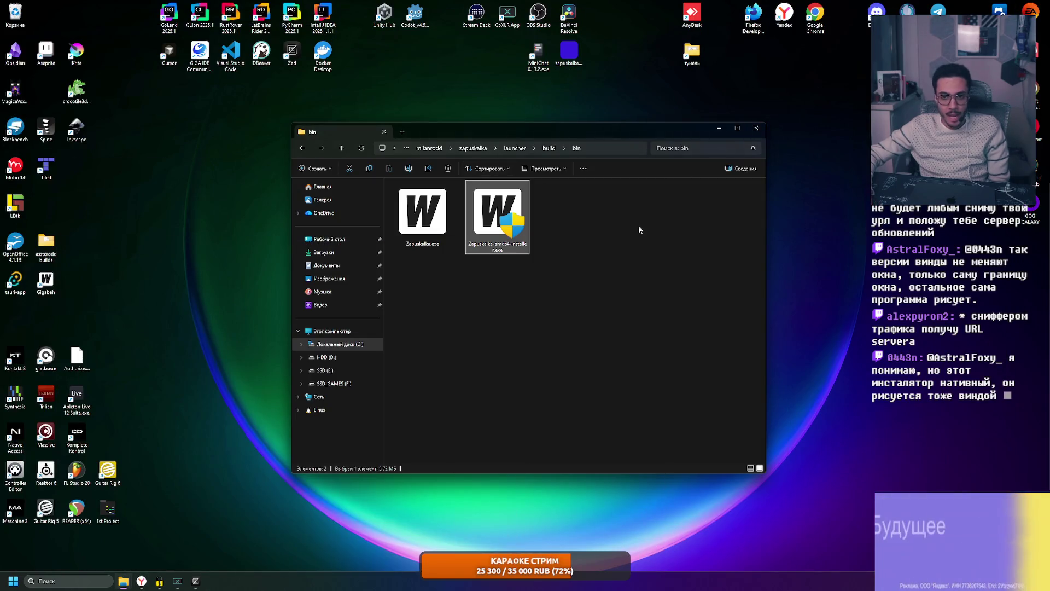
# - Move the bin window aside, start the launcher from its desktop shortcut and bring VS Code forward
pyautogui.moveTo(523, 136); pyautogui.dragTo(640, 132)
pyautogui.click(233, 176)
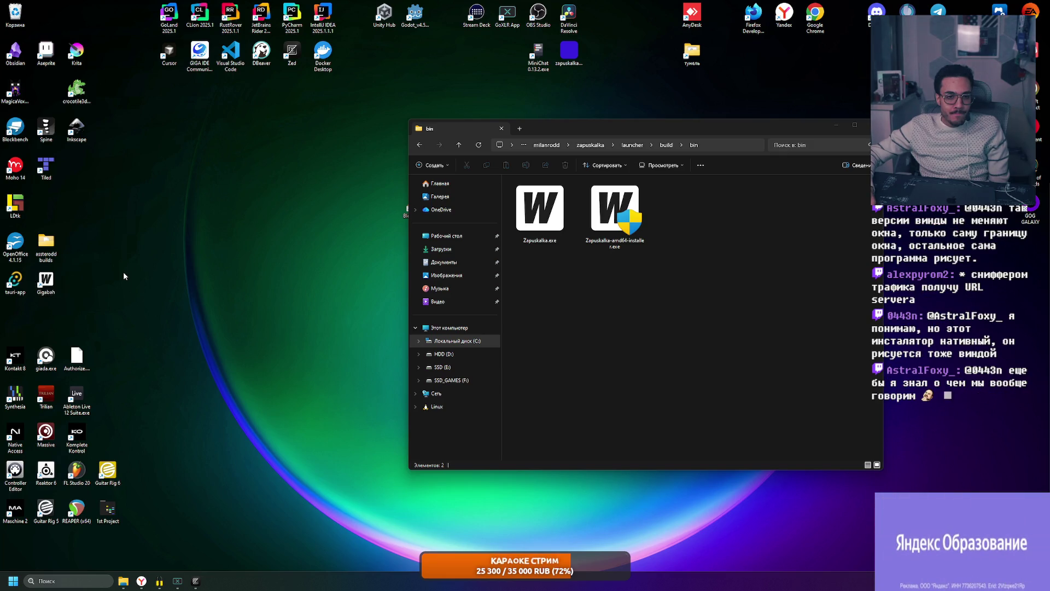
pyautogui.doubleClick(46, 282)
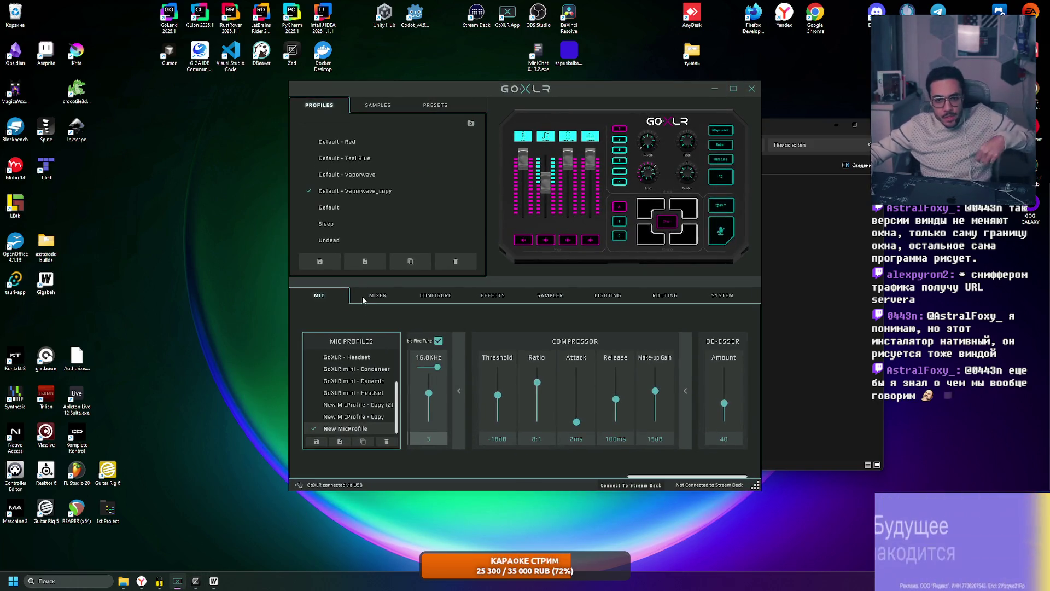
pyautogui.click(195, 581)
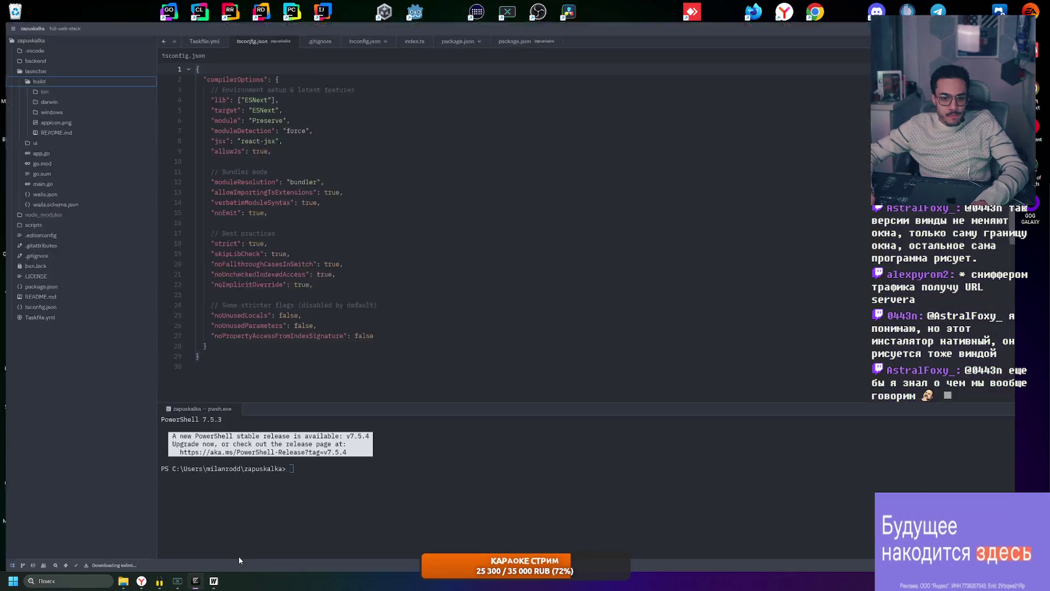
pyautogui.write('task dev')
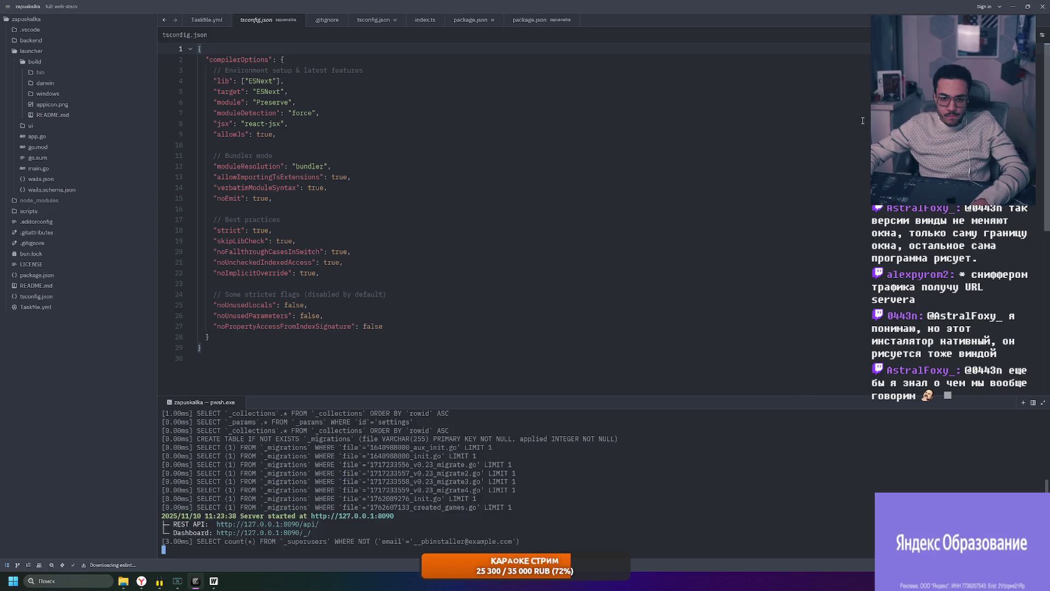
# - Minimise Visual Studio Code so the Zapuskalka launcher window is visible
pyautogui.click(1011, 7)
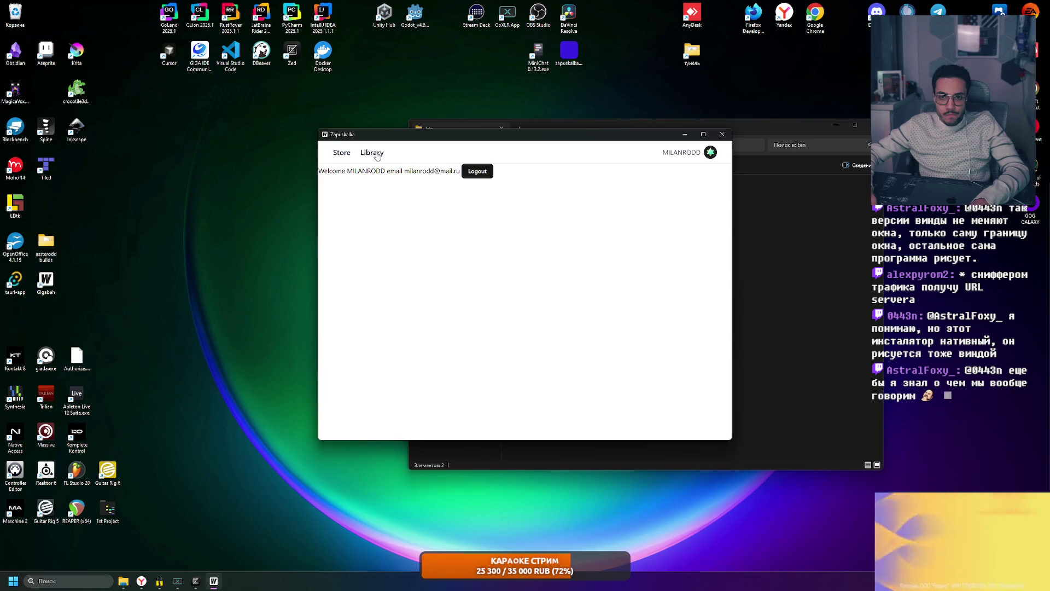
# - Browse the launcher's game library, selecting games and nudging the window aside
pyautogui.click(371, 153)
pyautogui.click(354, 210)
pyautogui.click(376, 257)
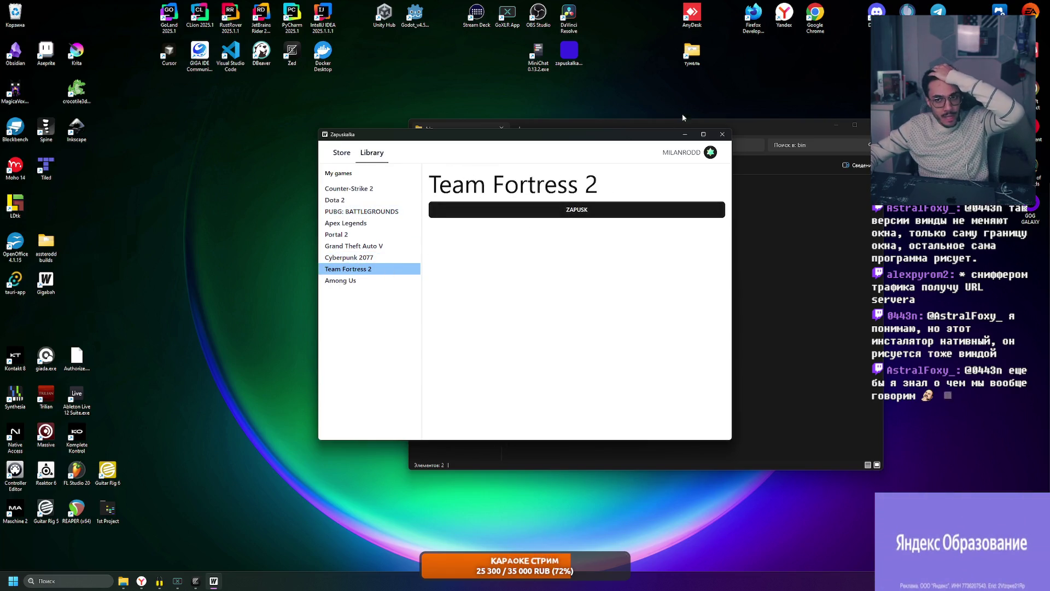
pyautogui.moveTo(648, 136); pyautogui.dragTo(661, 149)
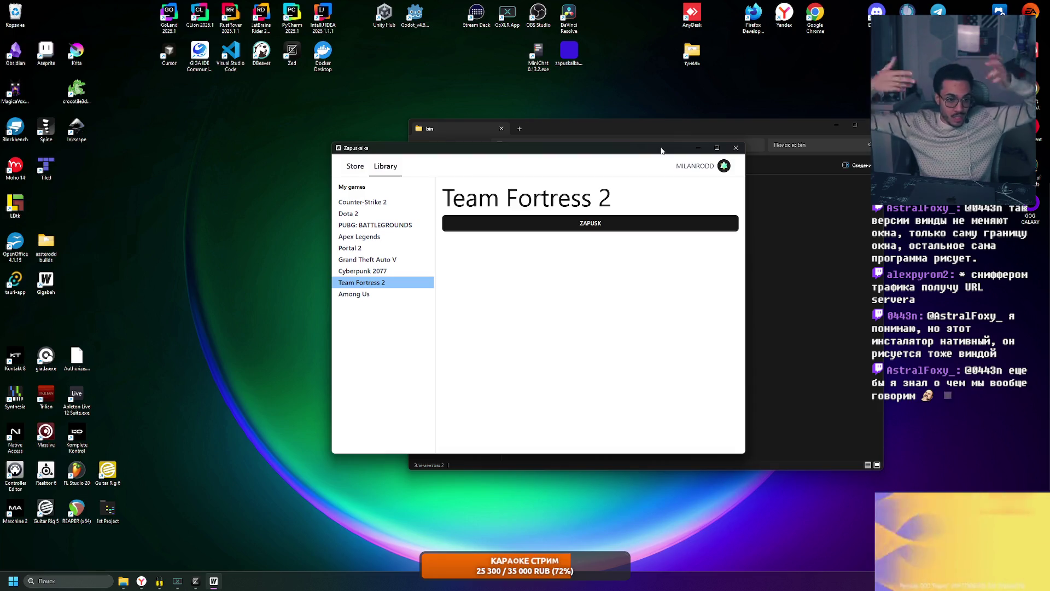
# - Settle on Counter-Strike 2 in the library, then return to the Excalidraw whiteboard
pyautogui.click(410, 236)
pyautogui.click(396, 259)
pyautogui.click(382, 226)
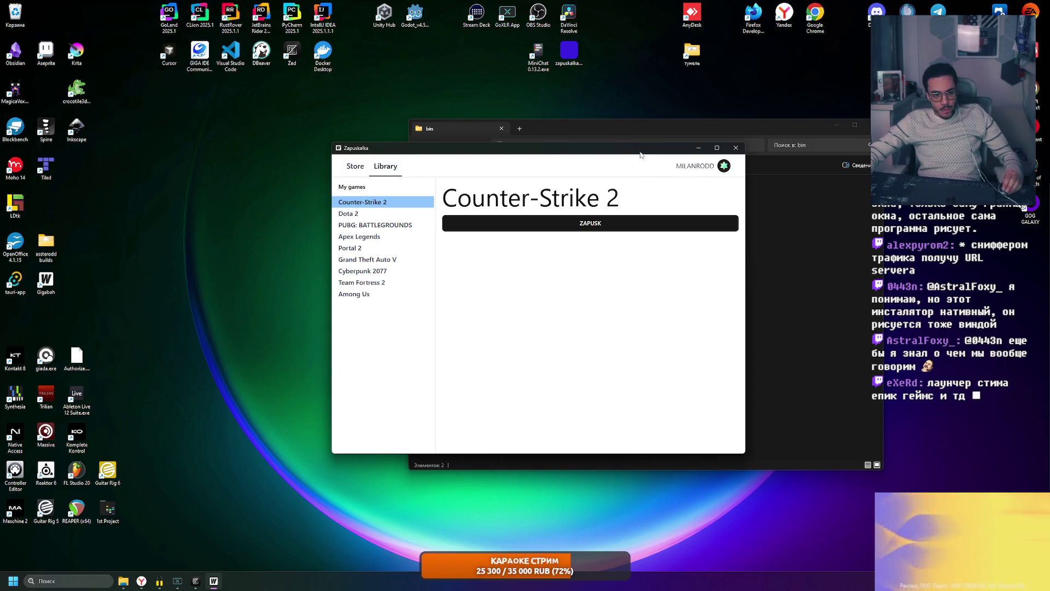
pyautogui.moveTo(603, 150); pyautogui.dragTo(617, 158)
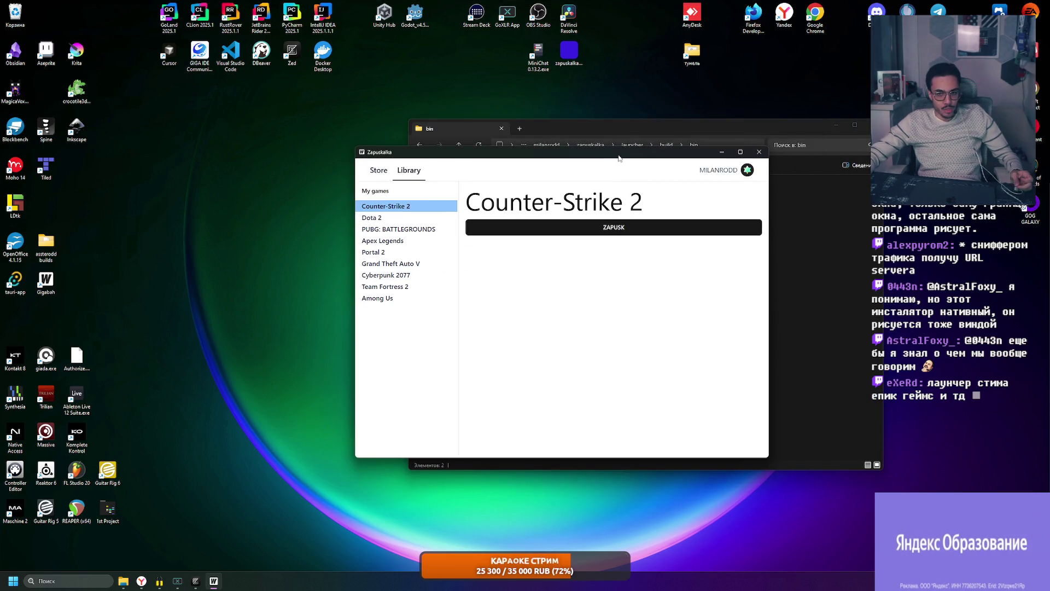
pyautogui.click(142, 581)
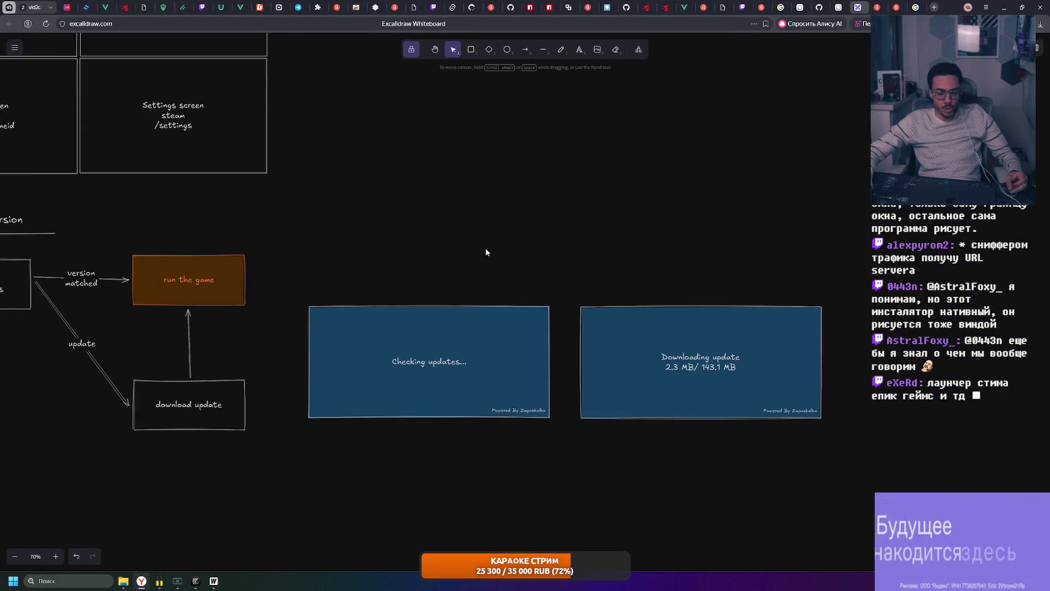
pyautogui.moveTo(485, 247); pyautogui.dragTo(739, 227)
pyautogui.scroll(-2, 741, 225)
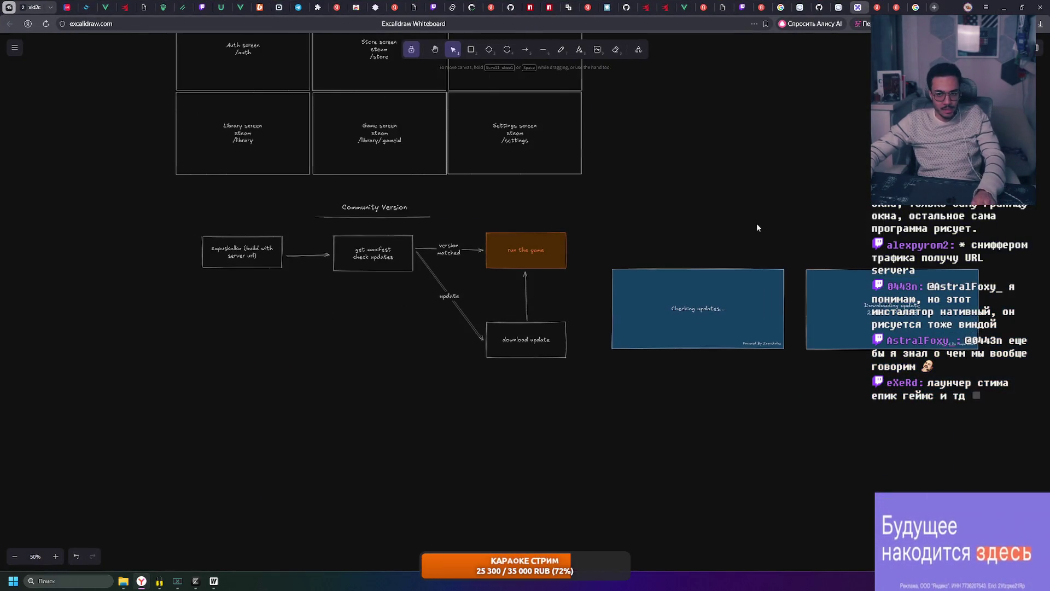
pyautogui.moveTo(1011, 193); pyautogui.dragTo(162, 427)
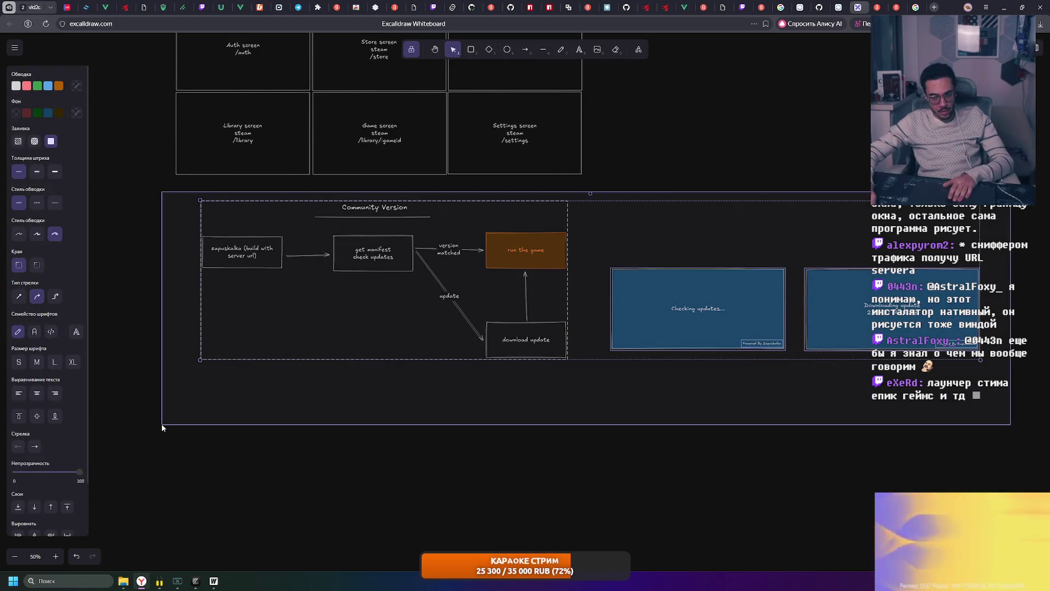
pyautogui.click(484, 377)
pyautogui.scroll(3, 529, 357)
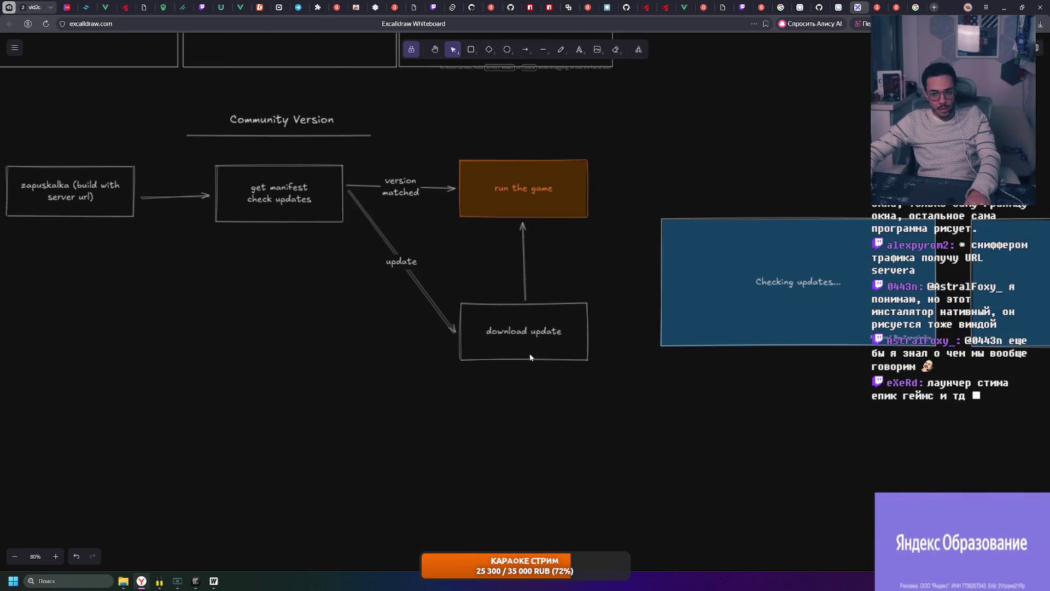
pyautogui.hscroll(-2, 375, 304)
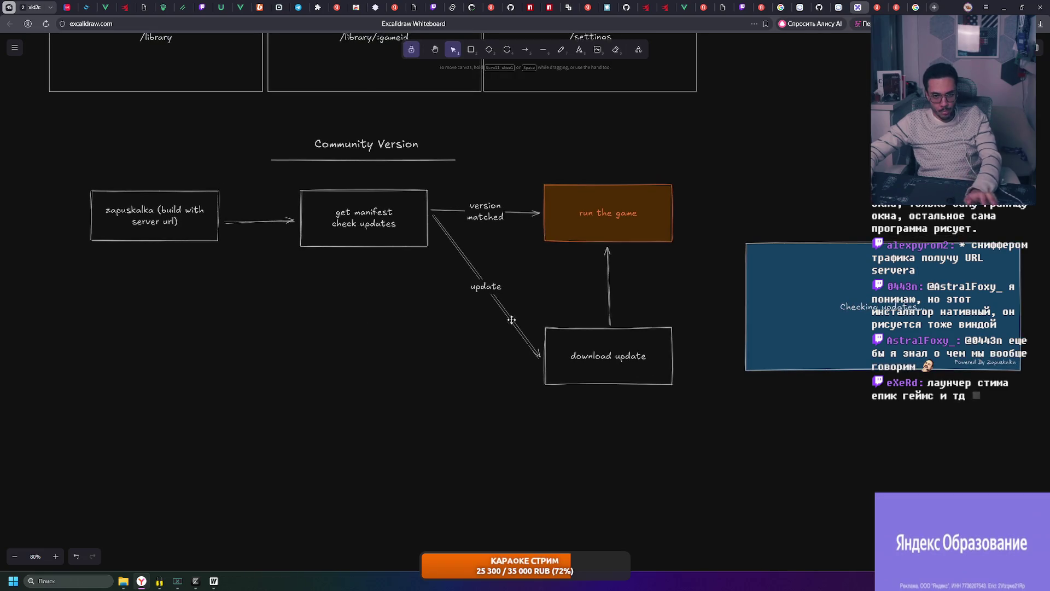
pyautogui.hscroll(3, 484, 337)
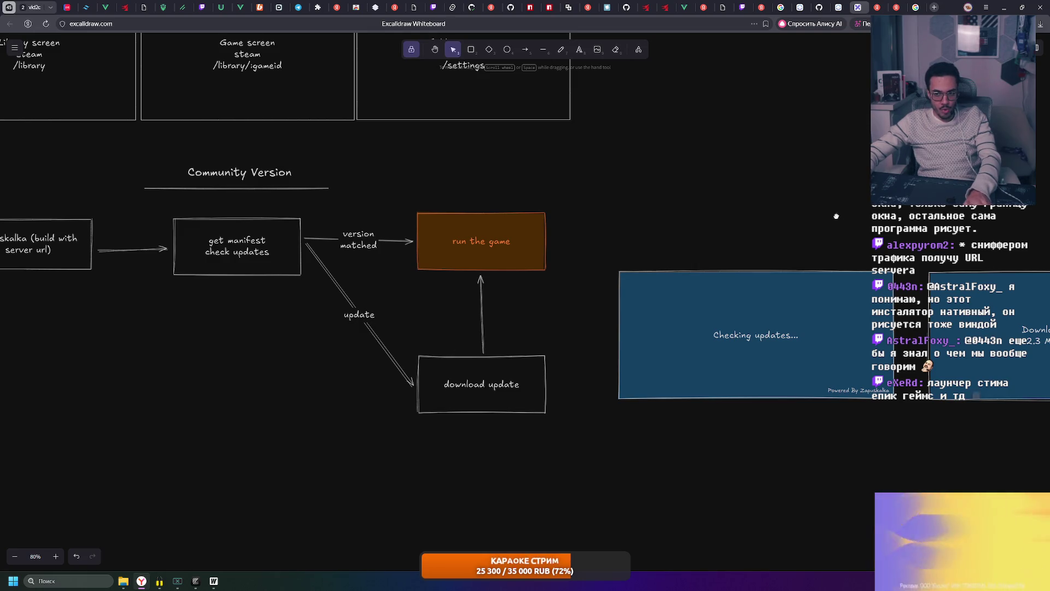
pyautogui.moveTo(837, 215); pyautogui.dragTo(464, 206)
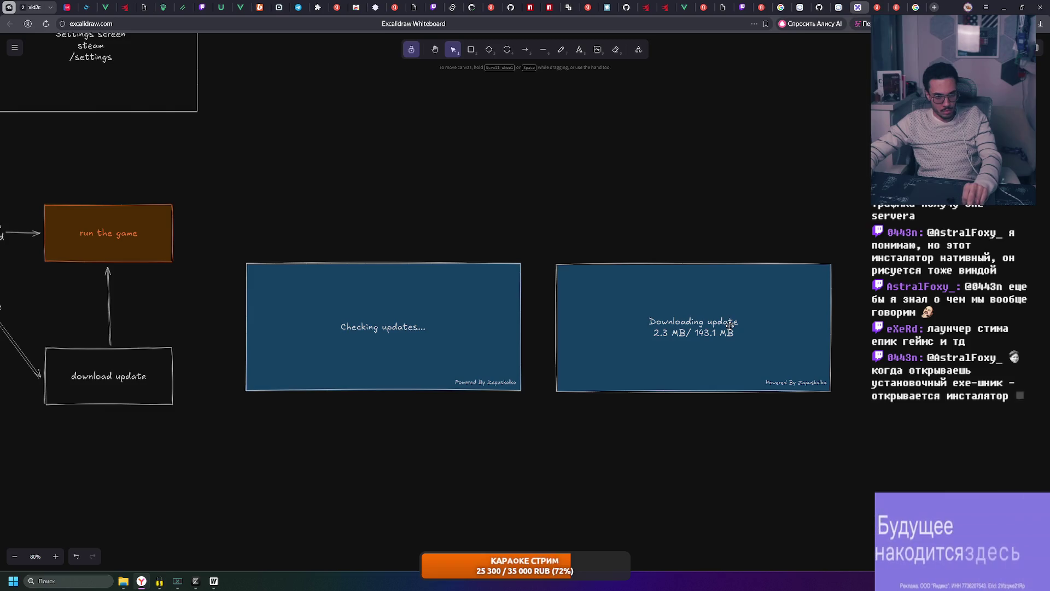
pyautogui.hscroll(-5, 367, 216)
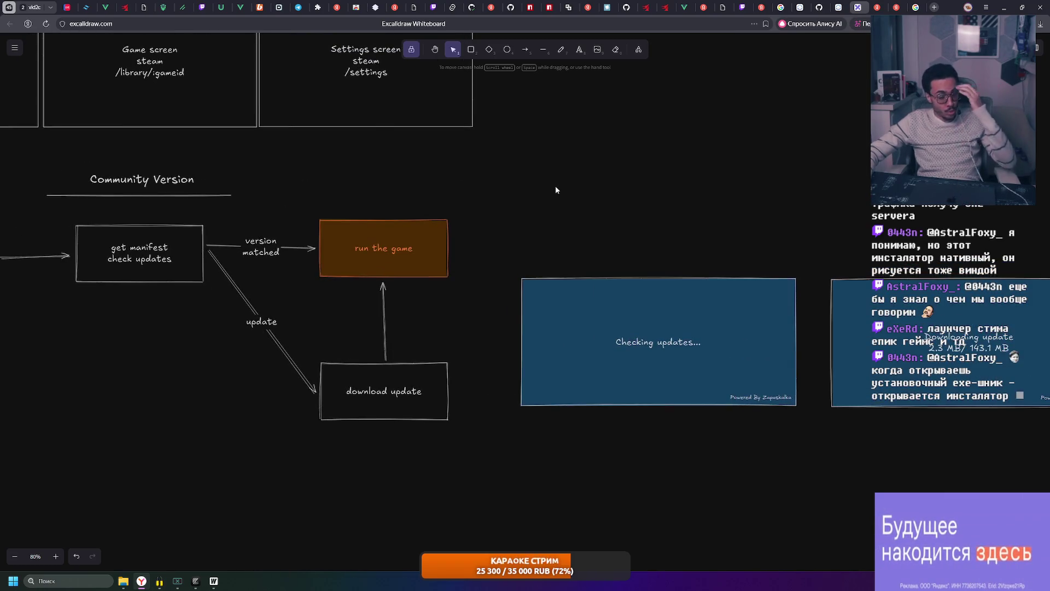
pyautogui.moveTo(539, 190); pyautogui.dragTo(754, 194)
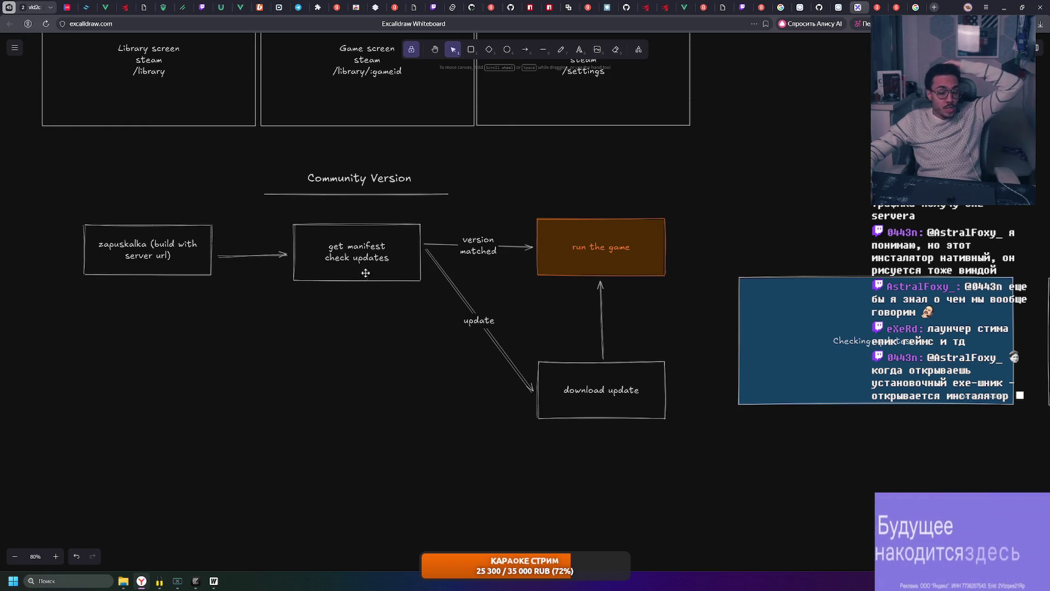
pyautogui.click(279, 215)
pyautogui.click(840, 143)
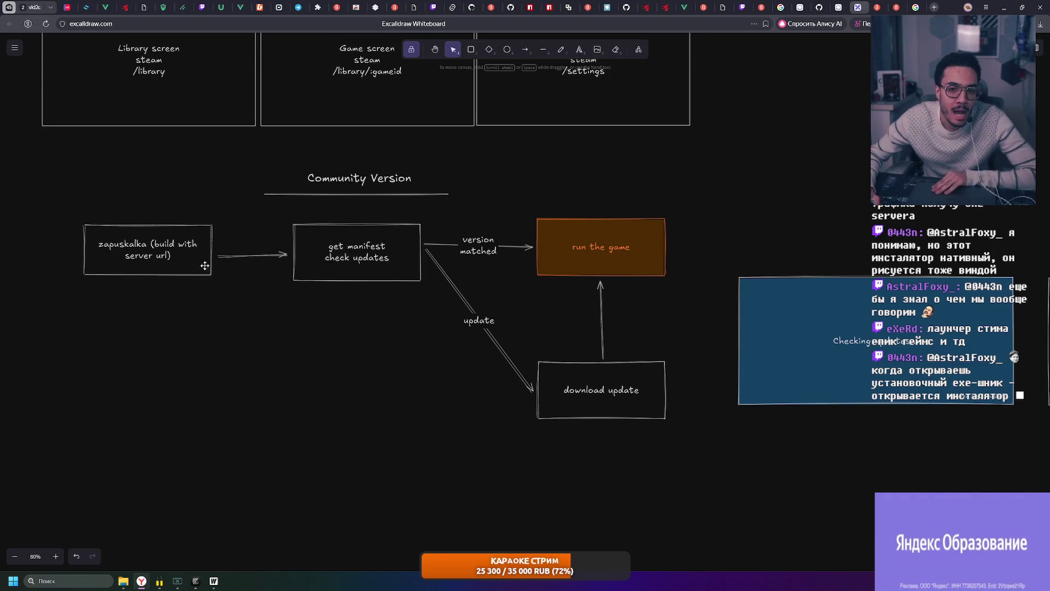
pyautogui.keyDown('ctrl'); pyautogui.scroll(5, 187, 261); pyautogui.keyUp('ctrl')
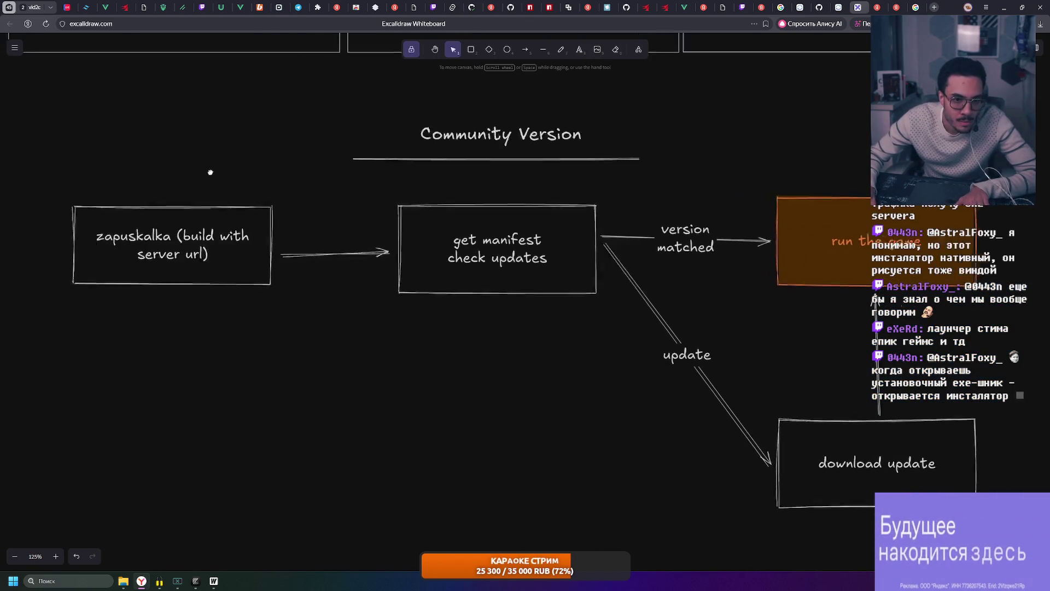
pyautogui.hscroll(-5, 199, 262)
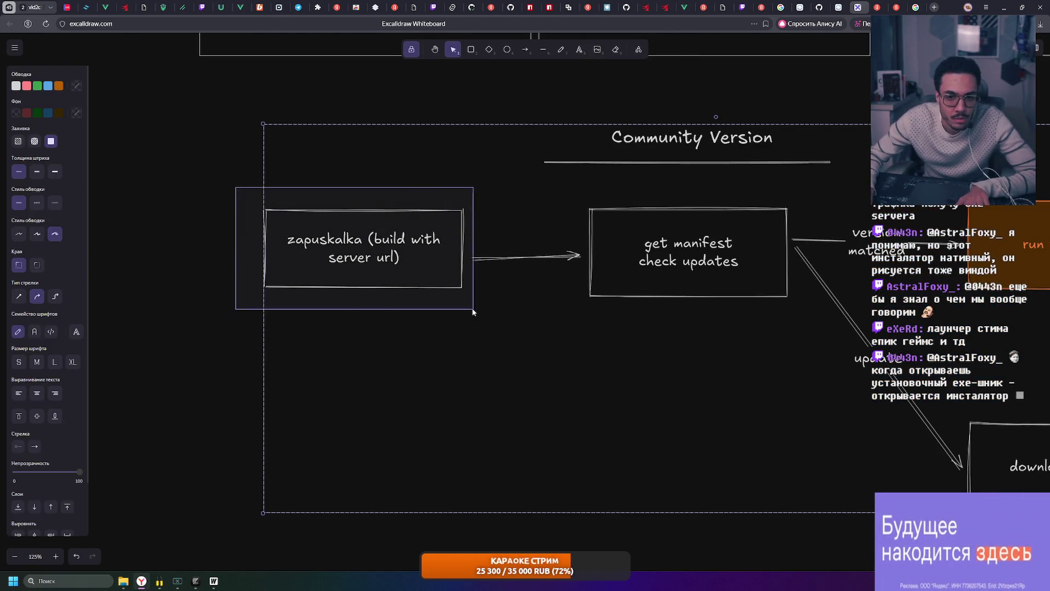
pyautogui.hscroll(4, 235, 238)
pyautogui.hscroll(1, 320, 235)
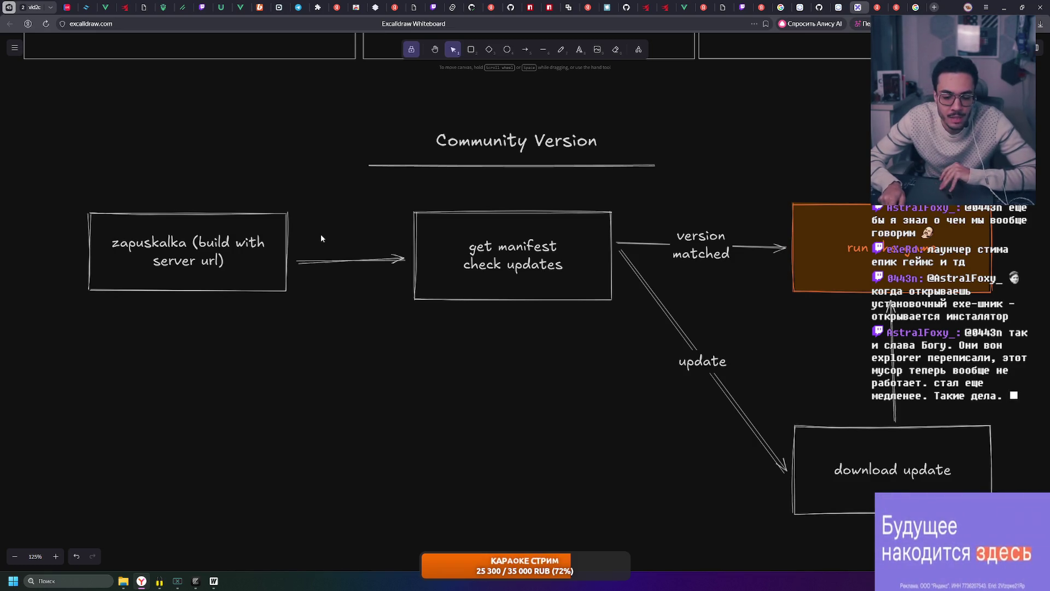
pyautogui.hotkey('ctrl', 'a')
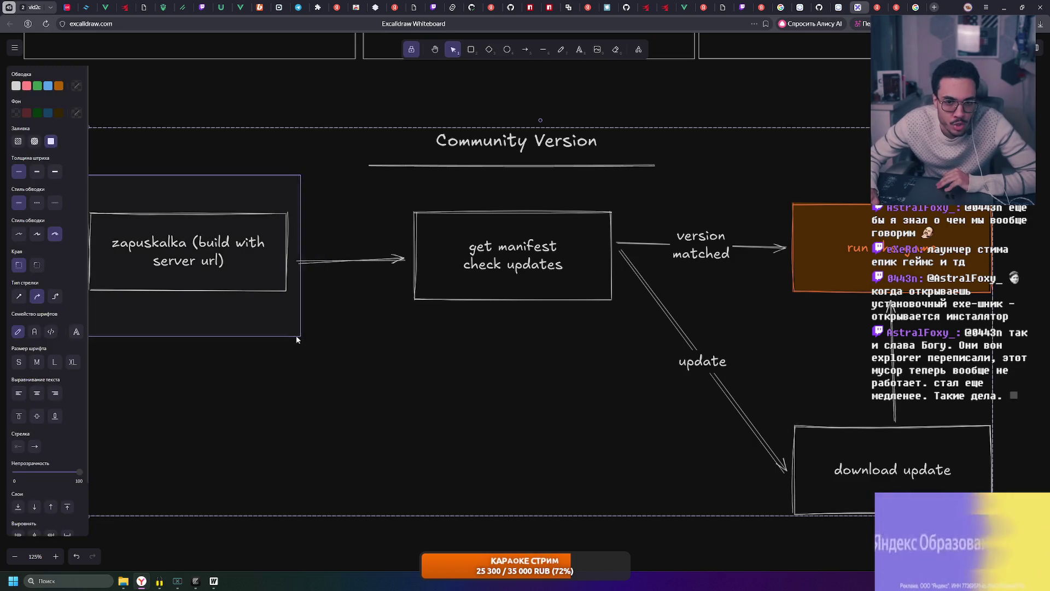
pyautogui.click(320, 106)
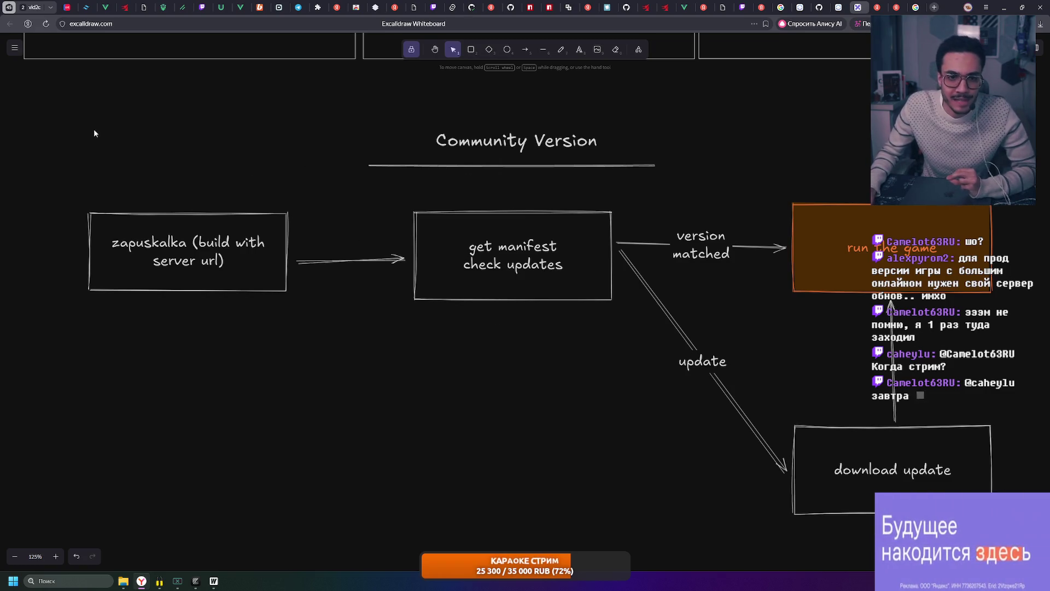
pyautogui.moveTo(40, 90); pyautogui.dragTo(1001, 526)
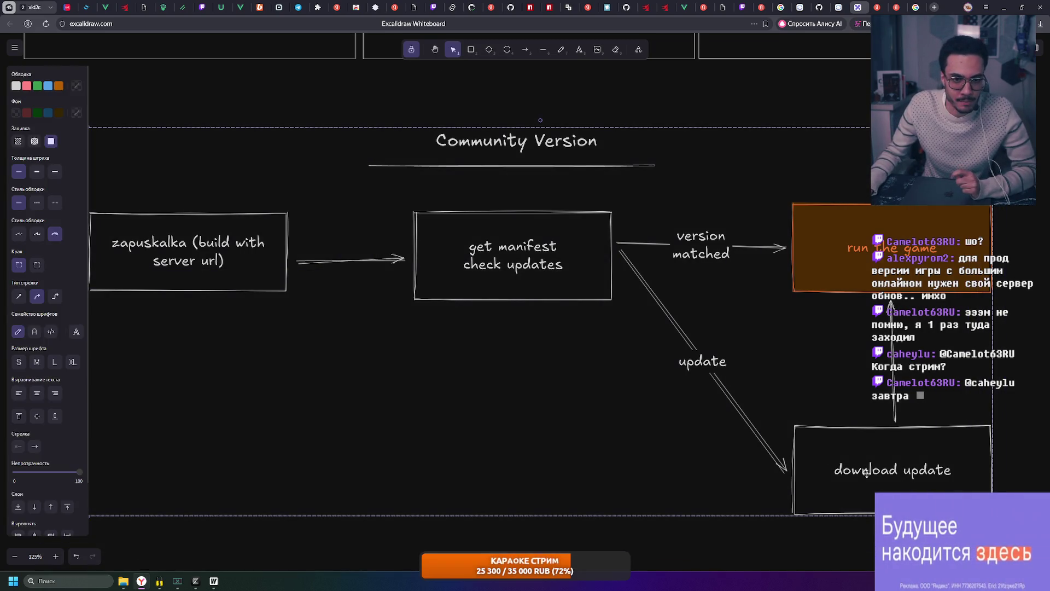
pyautogui.scroll(-1, 639, 261)
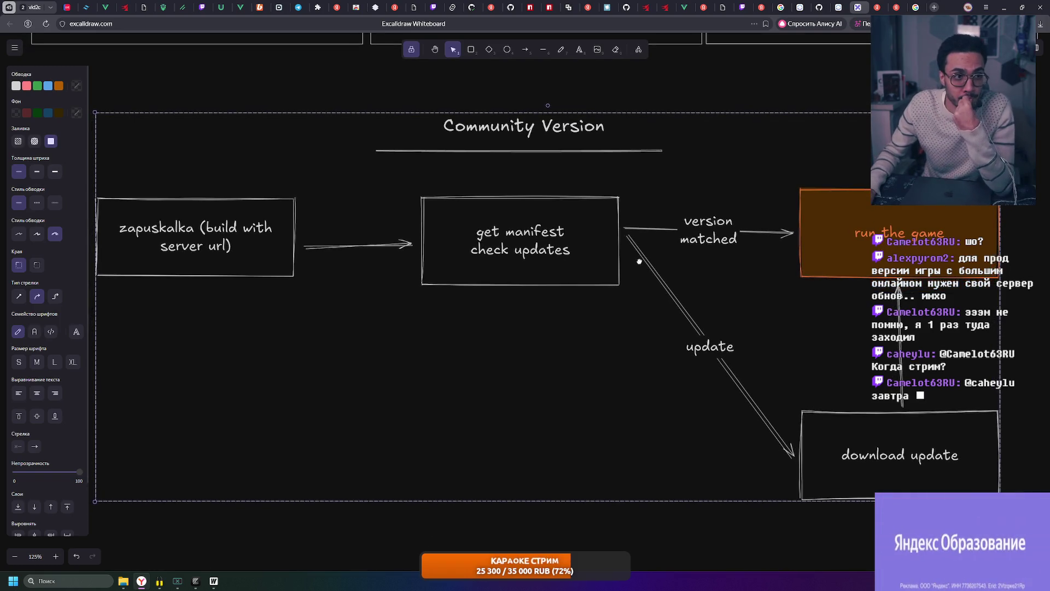
pyautogui.scroll(-1, 638, 261)
pyautogui.scroll(-1, 639, 261)
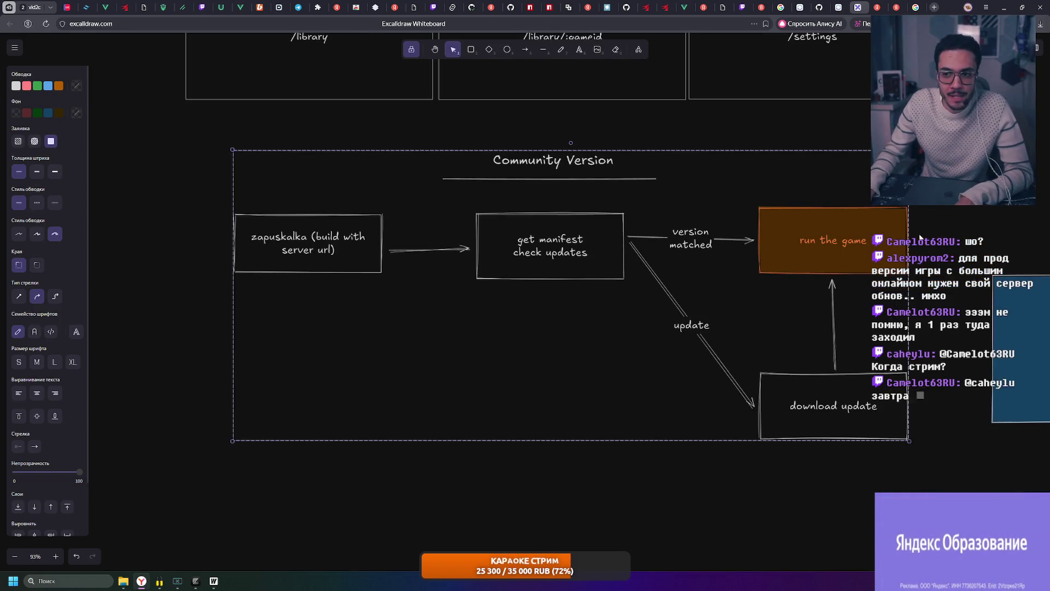
pyautogui.moveTo(920, 237); pyautogui.dragTo(926, 224)
pyautogui.hscroll(3, 953, 238)
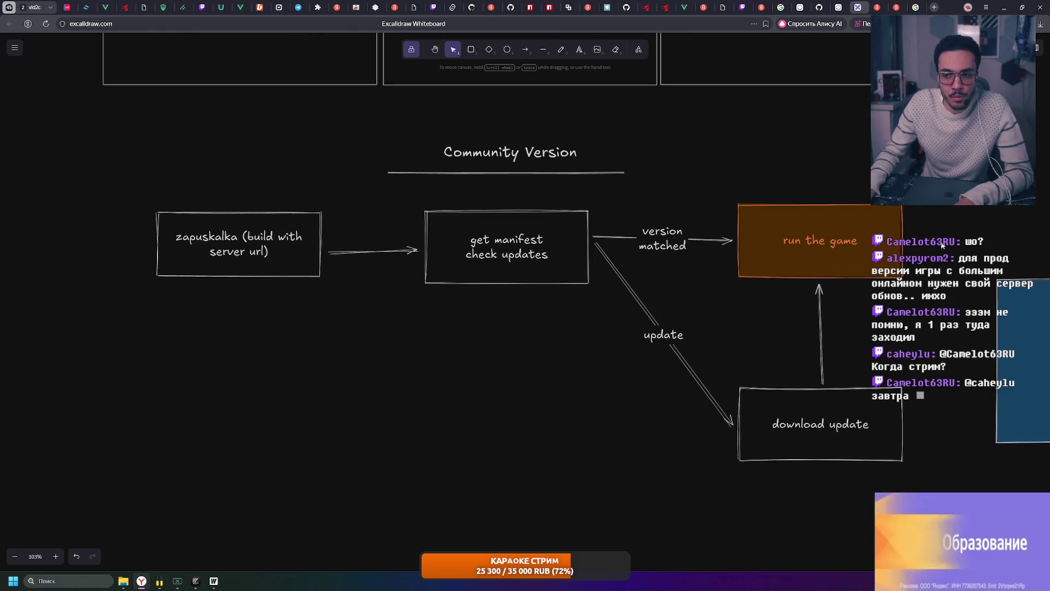
pyautogui.scroll(1, 834, 230)
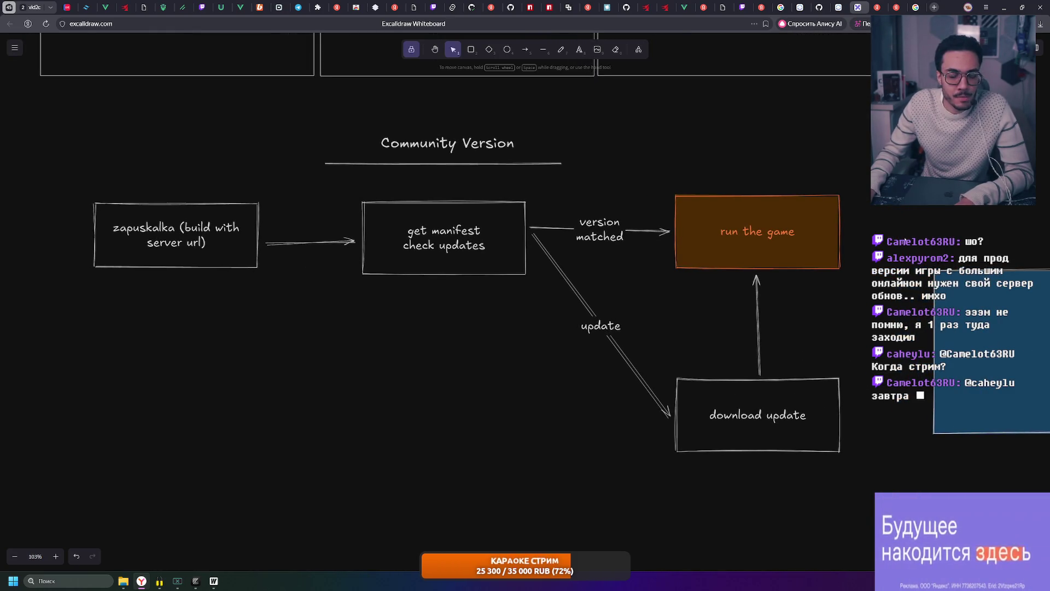
pyautogui.hotkey('ctrl', 'a')
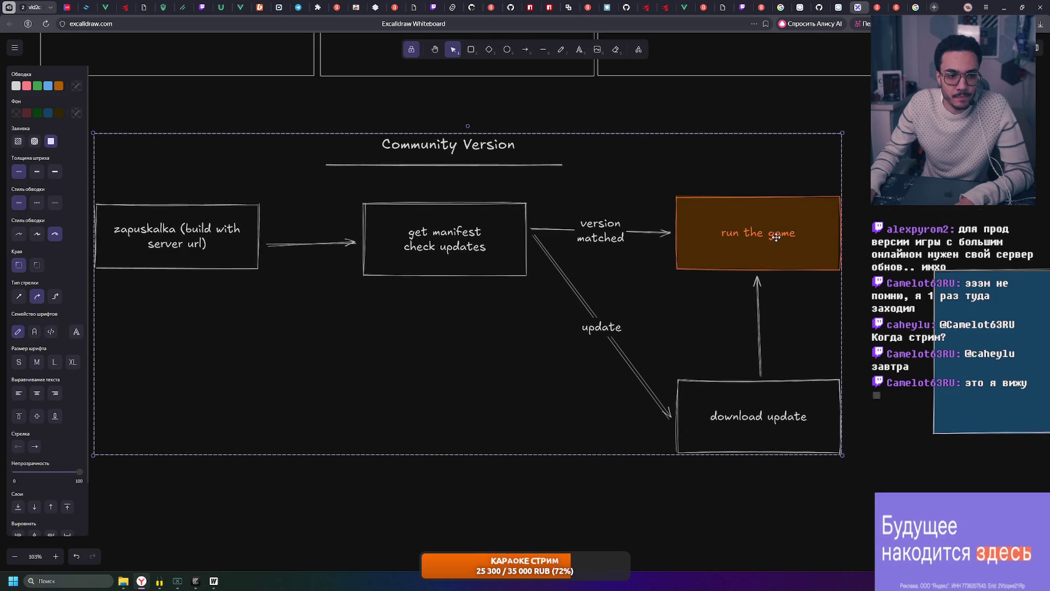
pyautogui.click(935, 236)
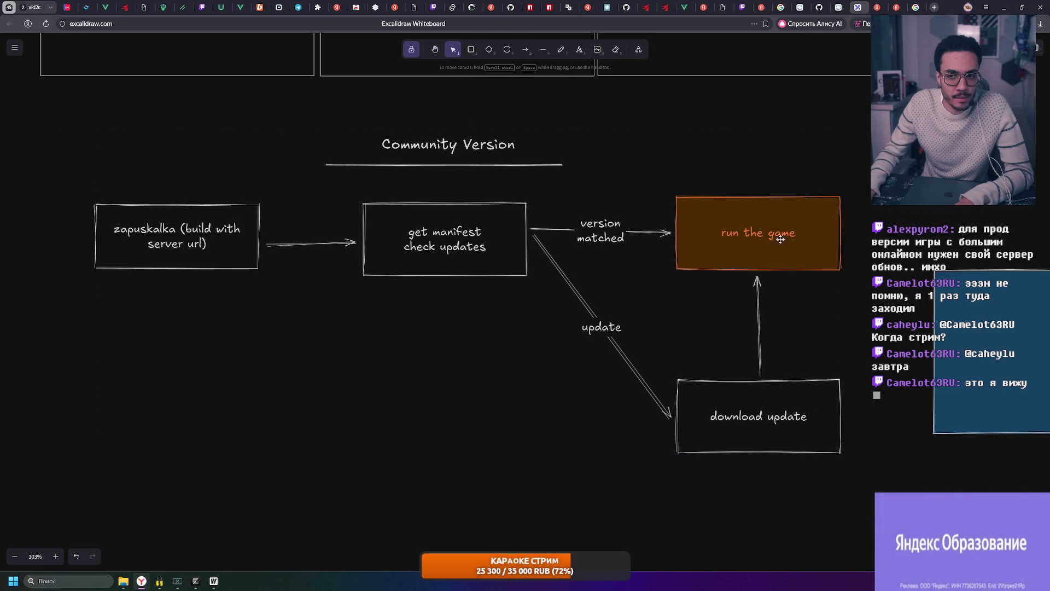
pyautogui.hotkey('ctrl', 'a')
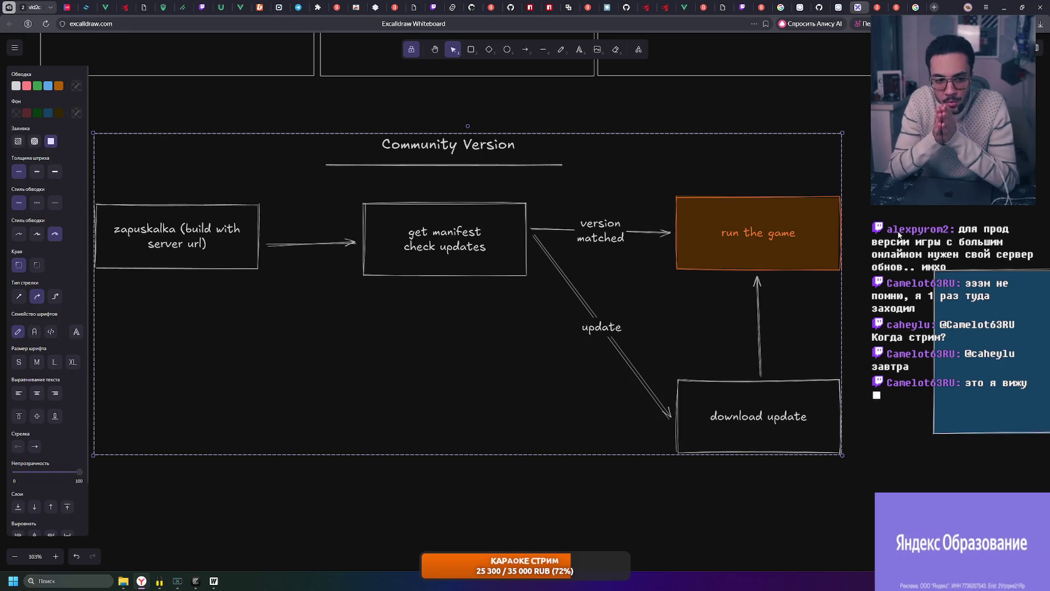
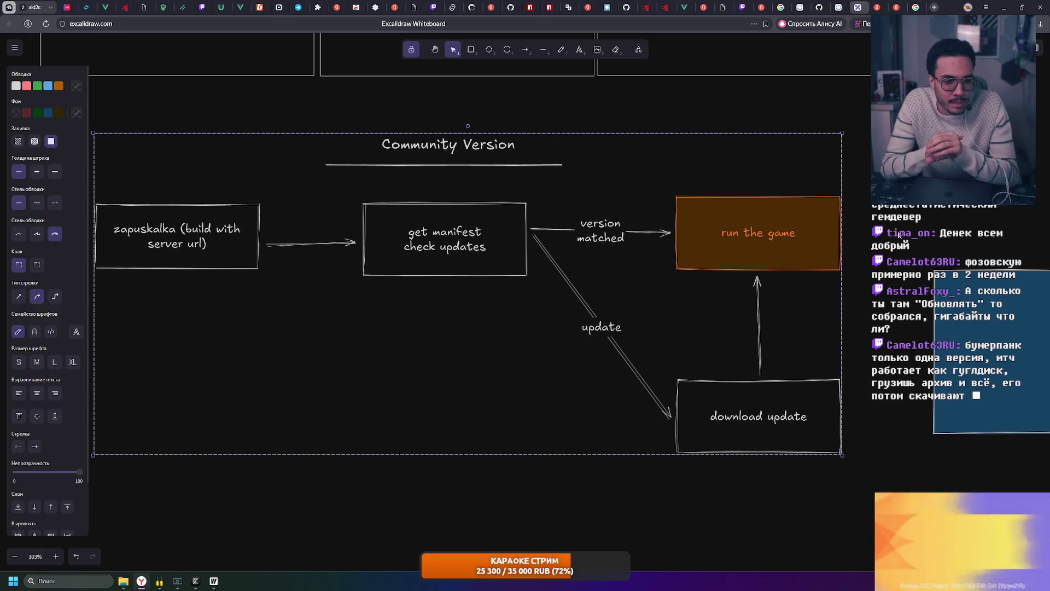
# - Search the web for 'itch butler' in a new tab and open the butler manual on itch.io
pyautogui.click(934, 7)
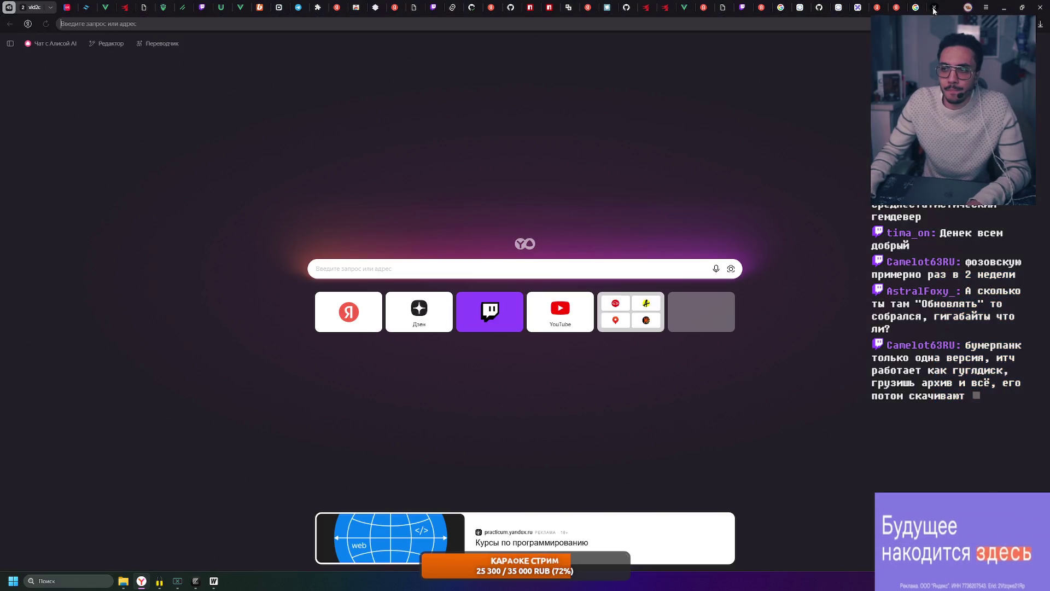
pyautogui.write('itch')
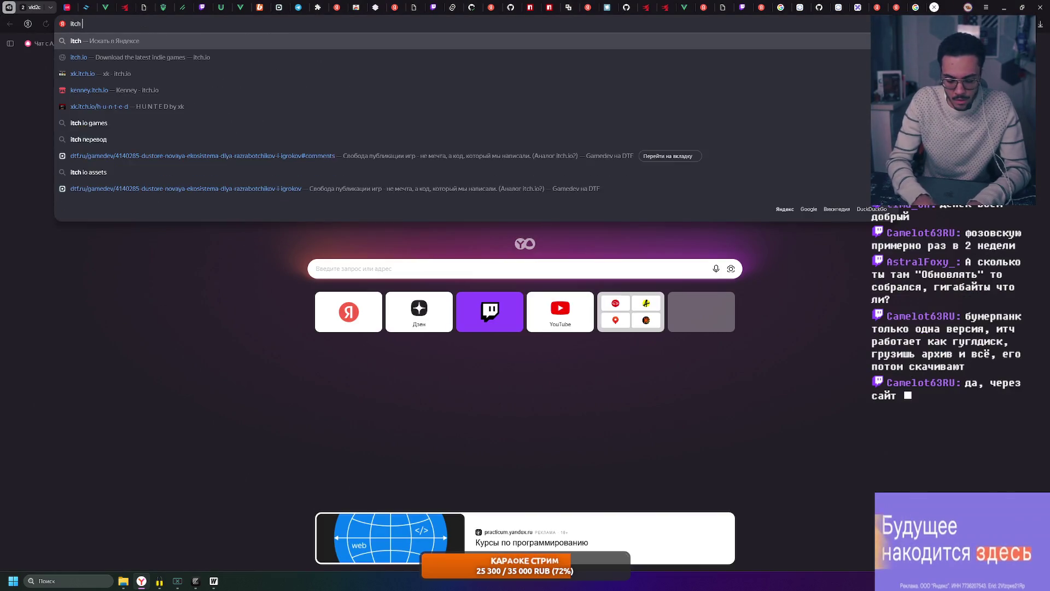
pyautogui.write(' butler')
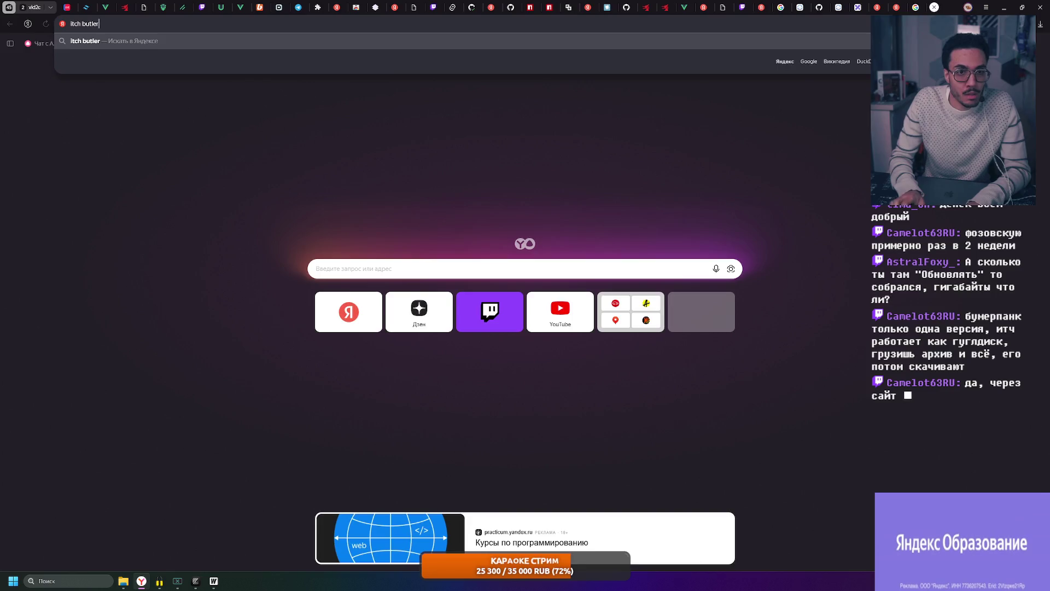
pyautogui.press('Return')
pyautogui.click(180, 106)
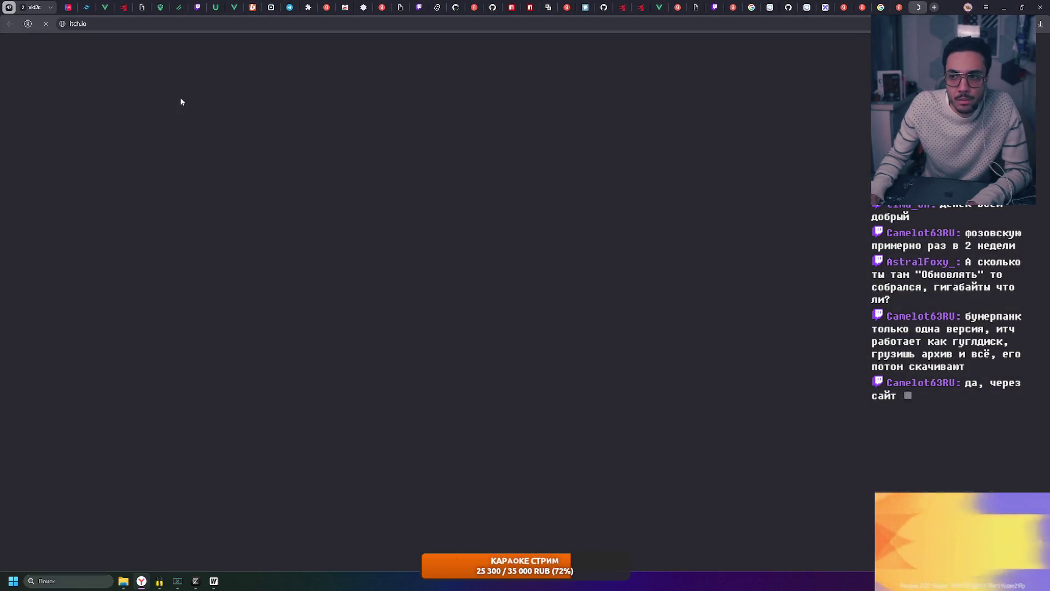
pyautogui.click(915, 10)
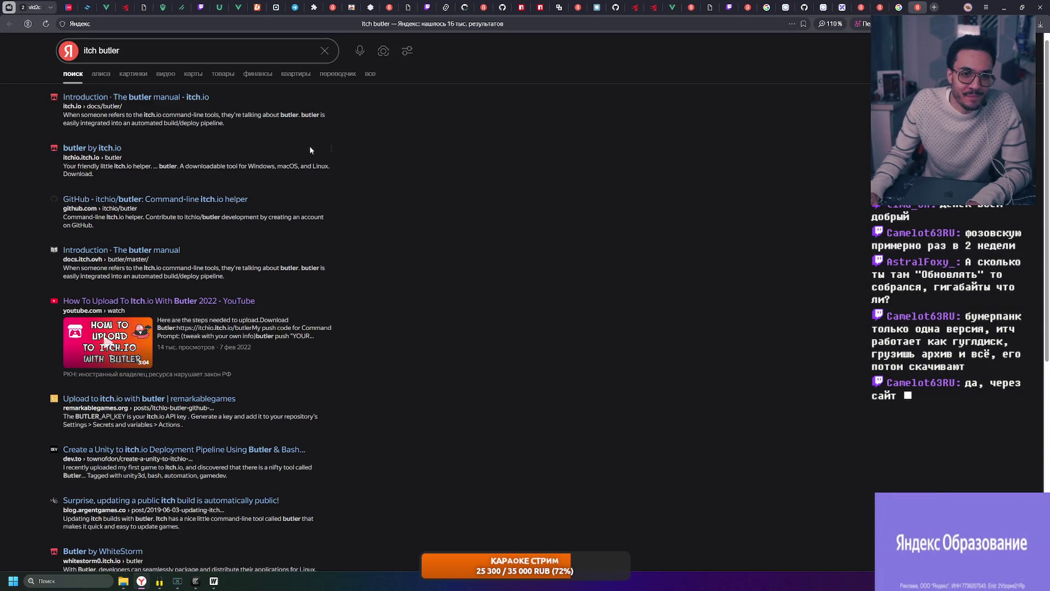
pyautogui.click(92, 148)
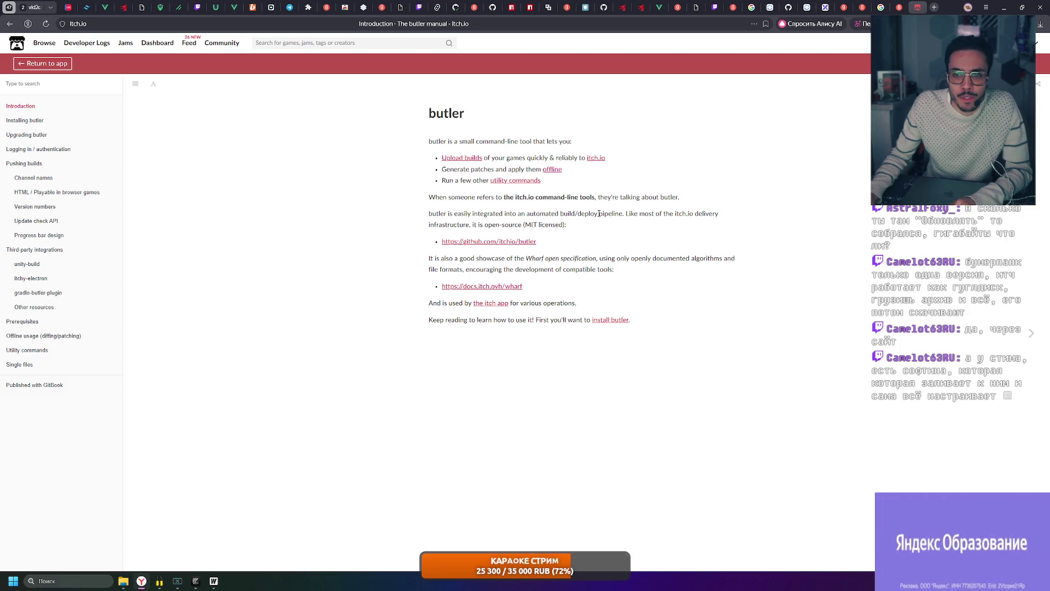
# - Read the butler intro paragraphs, close the search results tab and return to the Excalidraw whiteboard
pyautogui.moveTo(576, 223)
pyautogui.mouseDown()
pyautogui.moveTo(427, 212)
pyautogui.moveTo(427, 198)
pyautogui.mouseUp()
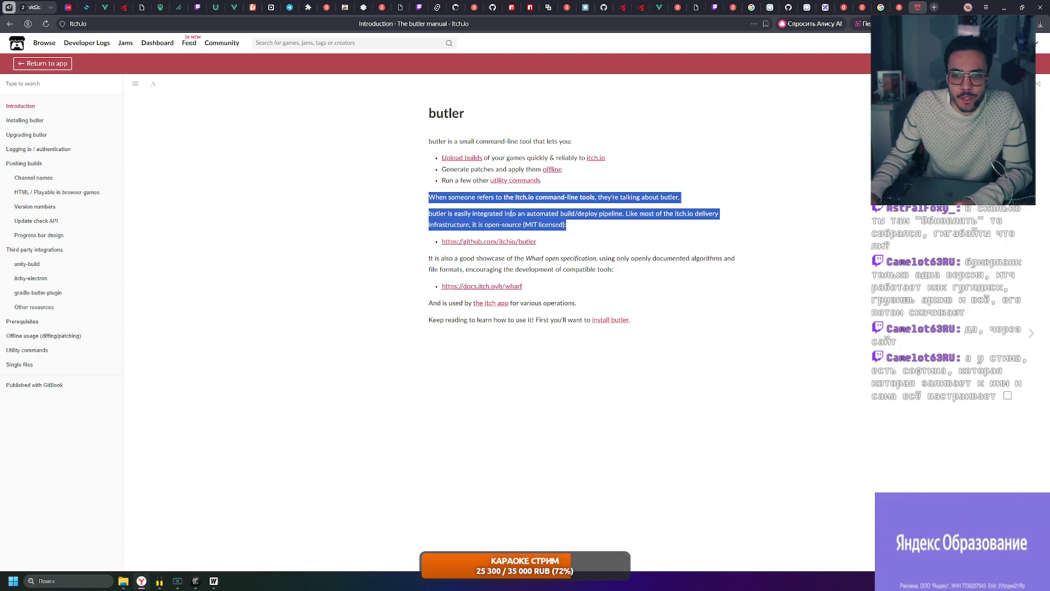
pyautogui.click(726, 223)
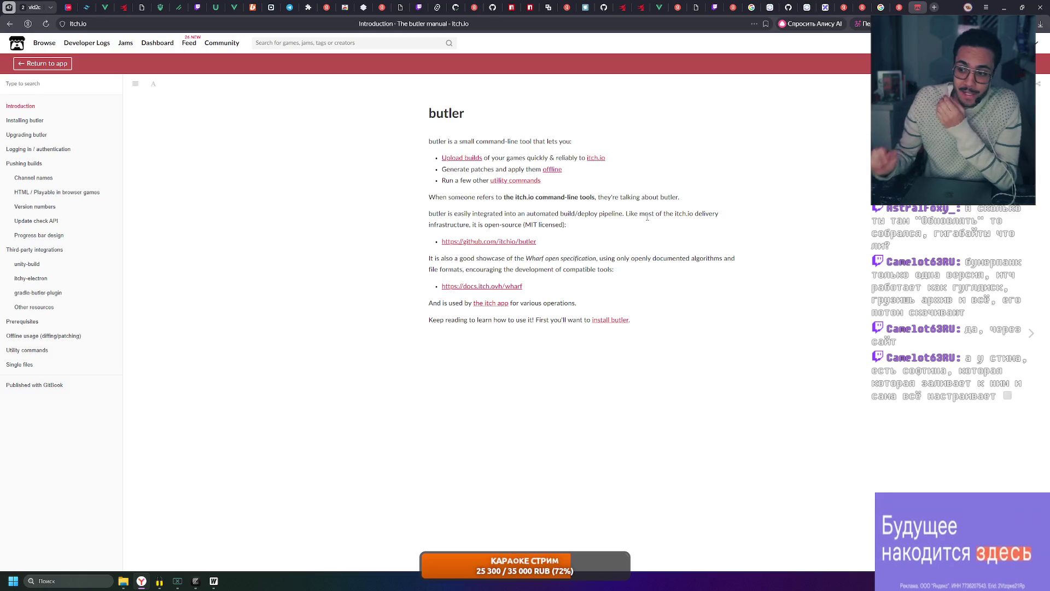
pyautogui.click(880, 7)
pyautogui.hotkey('ctrl', 'w')
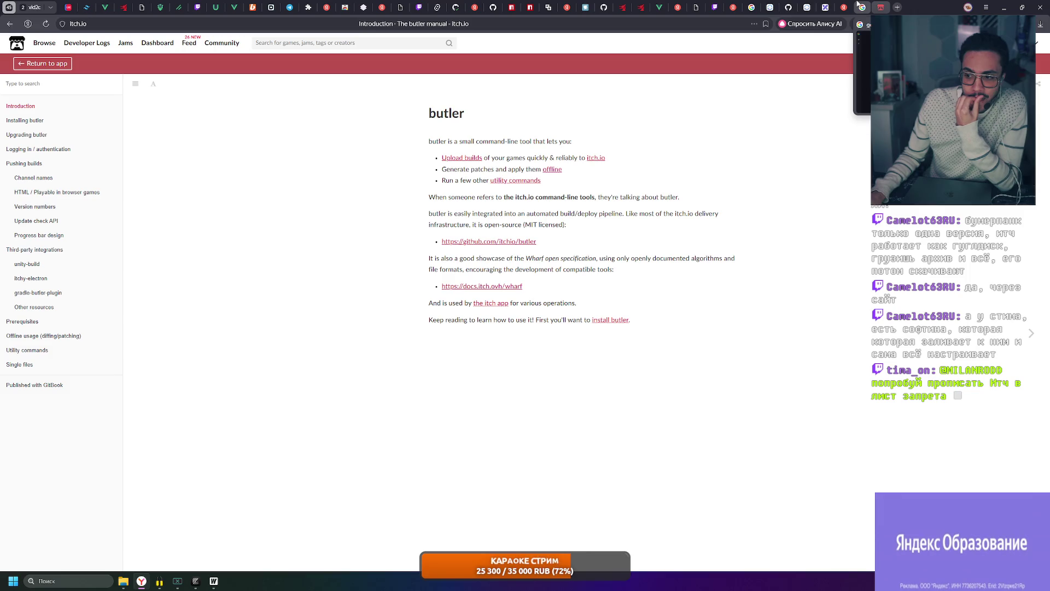
pyautogui.click(869, 8)
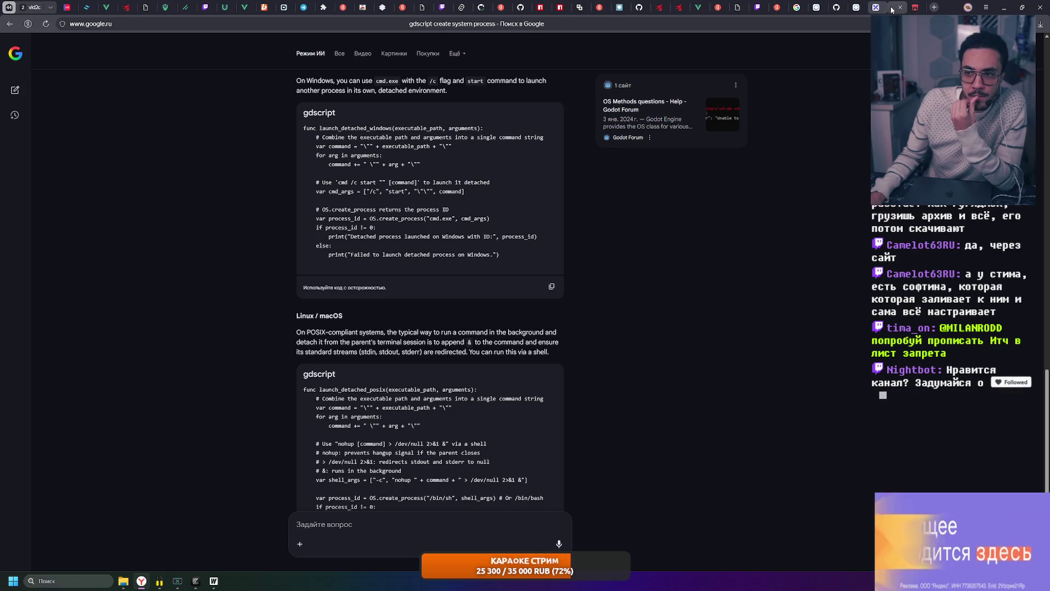
pyautogui.click(875, 8)
pyautogui.hscroll(-2, 568, 107)
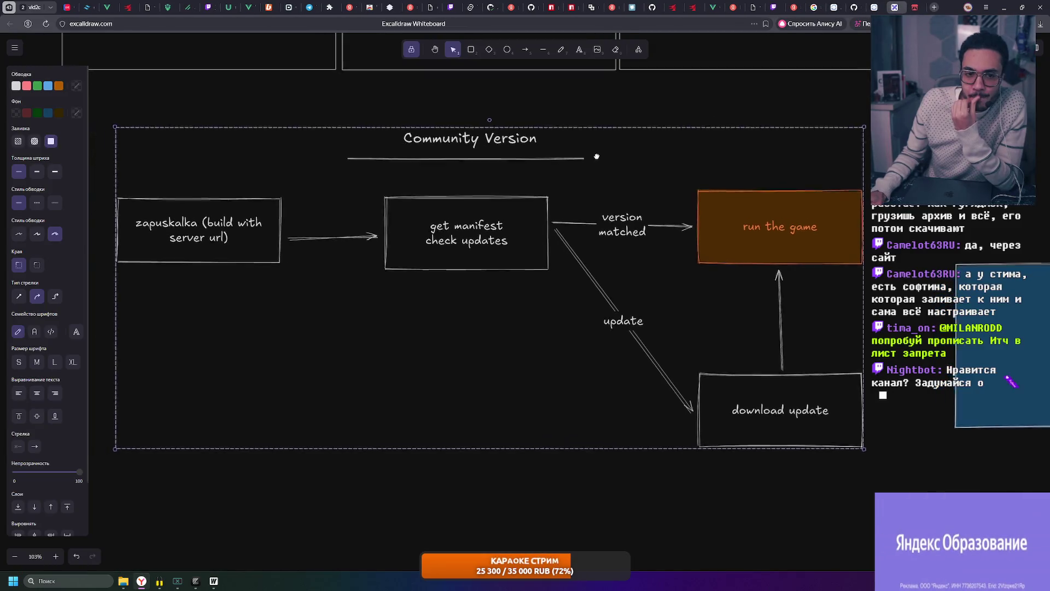
# - Minimize the browser, launch the itch desktop app beside Zapuskalka and sign in with the saved account
pyautogui.click(567, 105)
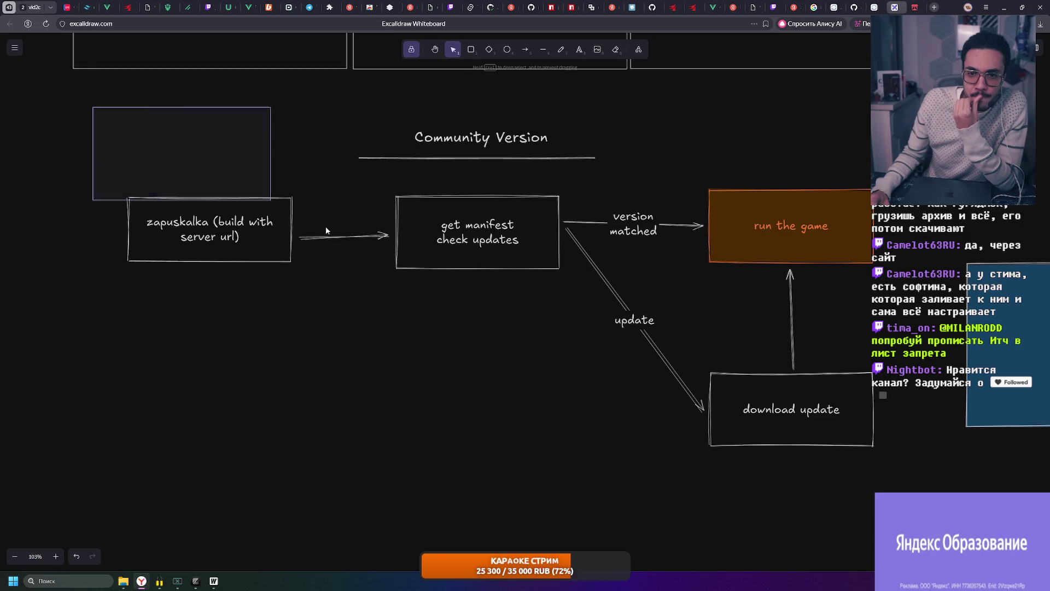
pyautogui.click(270, 200)
pyautogui.click(1003, 7)
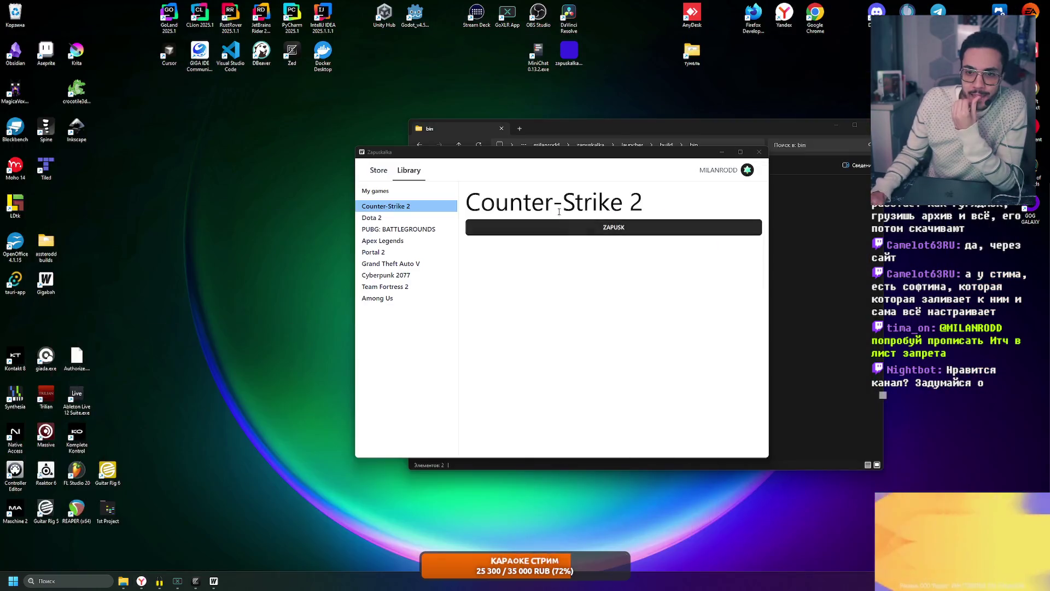
pyautogui.moveTo(553, 153); pyautogui.dragTo(521, 170)
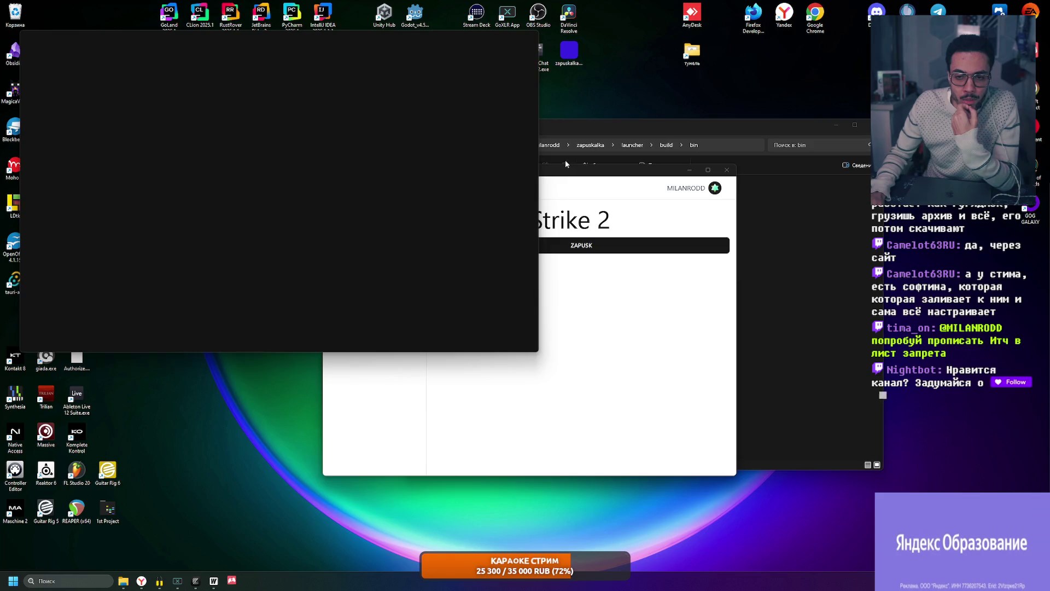
pyautogui.moveTo(340, 39); pyautogui.dragTo(545, 128)
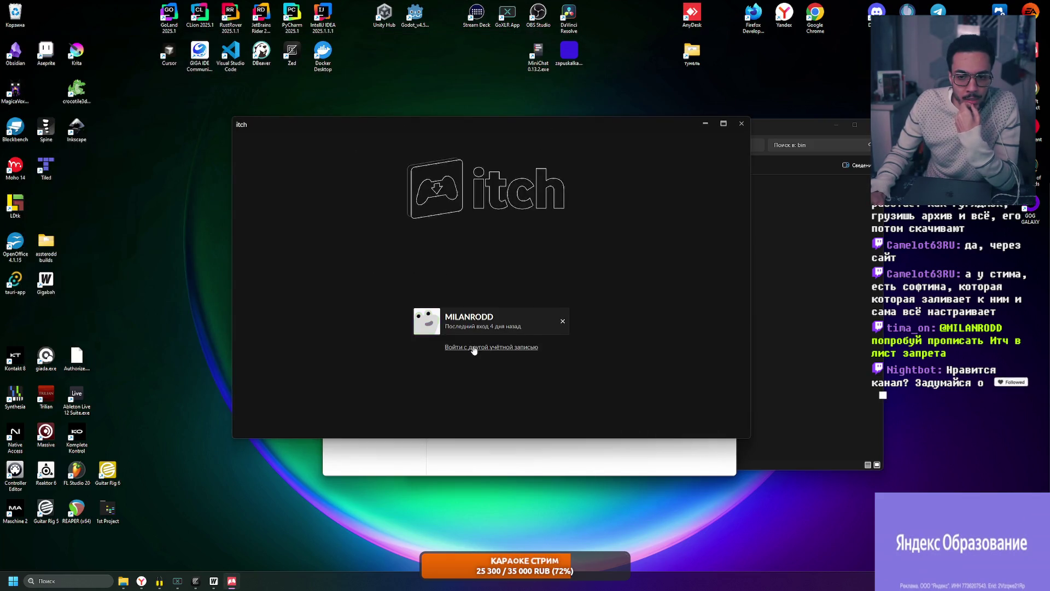
pyautogui.click(485, 319)
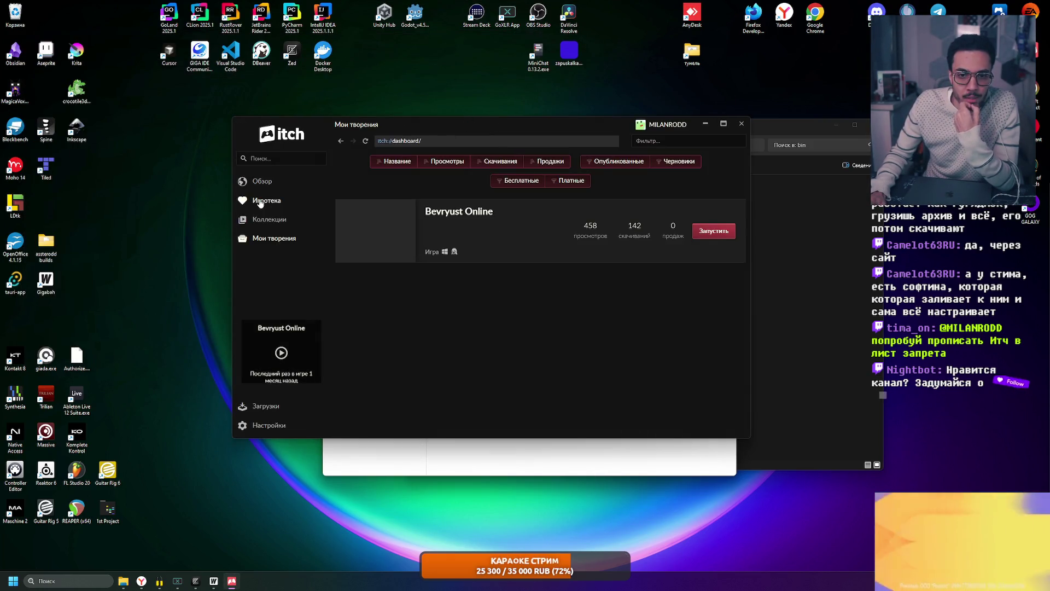
# - View the Library and creator dashboard for Bevryust Online, then reposition and shrink the itch window
pyautogui.click(260, 202)
pyautogui.click(271, 238)
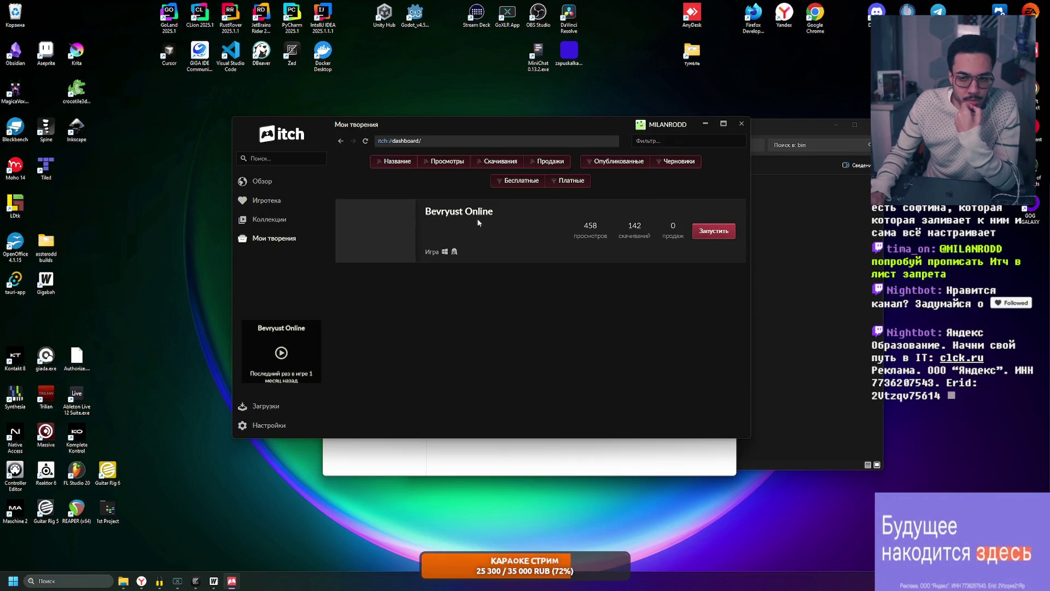
pyautogui.moveTo(503, 125); pyautogui.dragTo(589, 177)
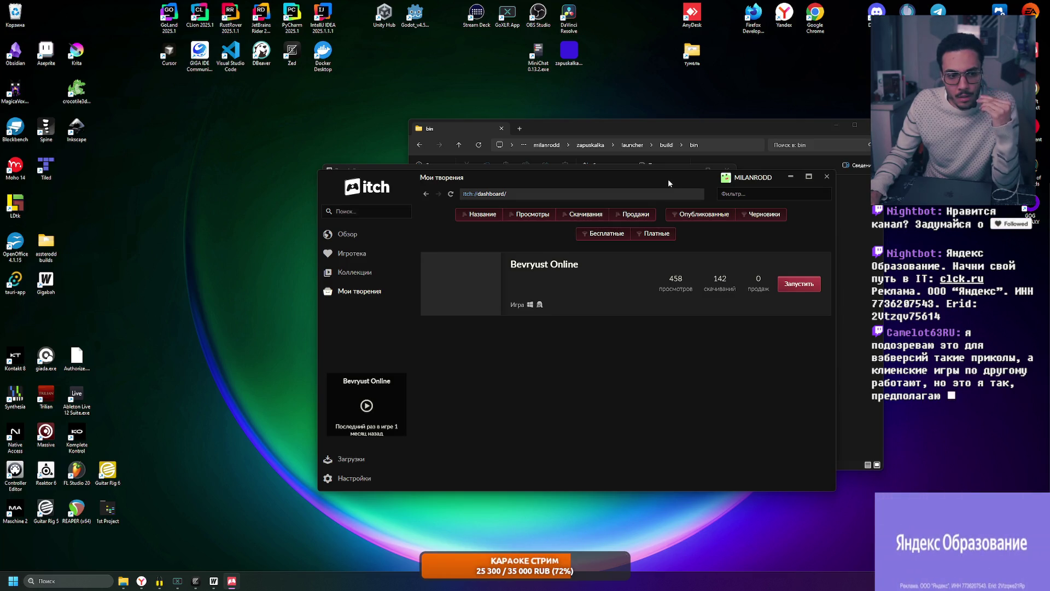
pyautogui.moveTo(668, 179); pyautogui.dragTo(673, 173)
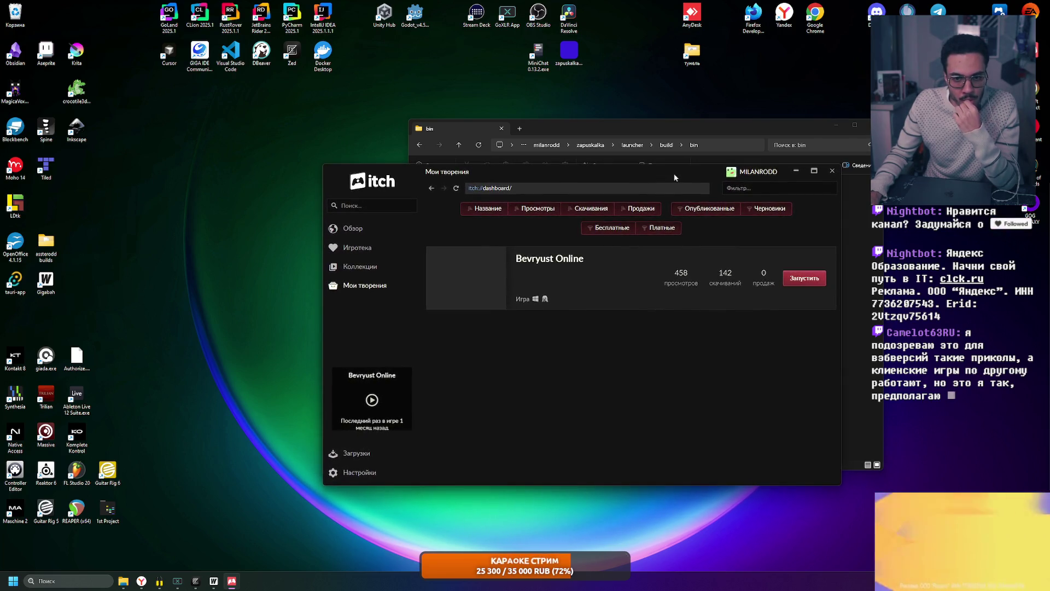
pyautogui.moveTo(841, 484); pyautogui.dragTo(734, 473)
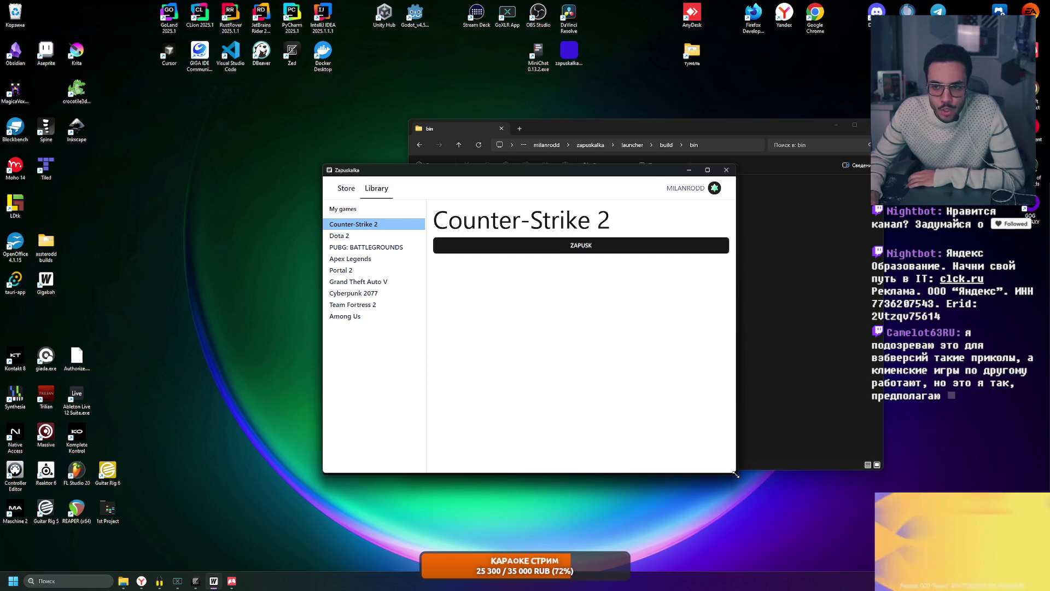
pyautogui.click(500, 175)
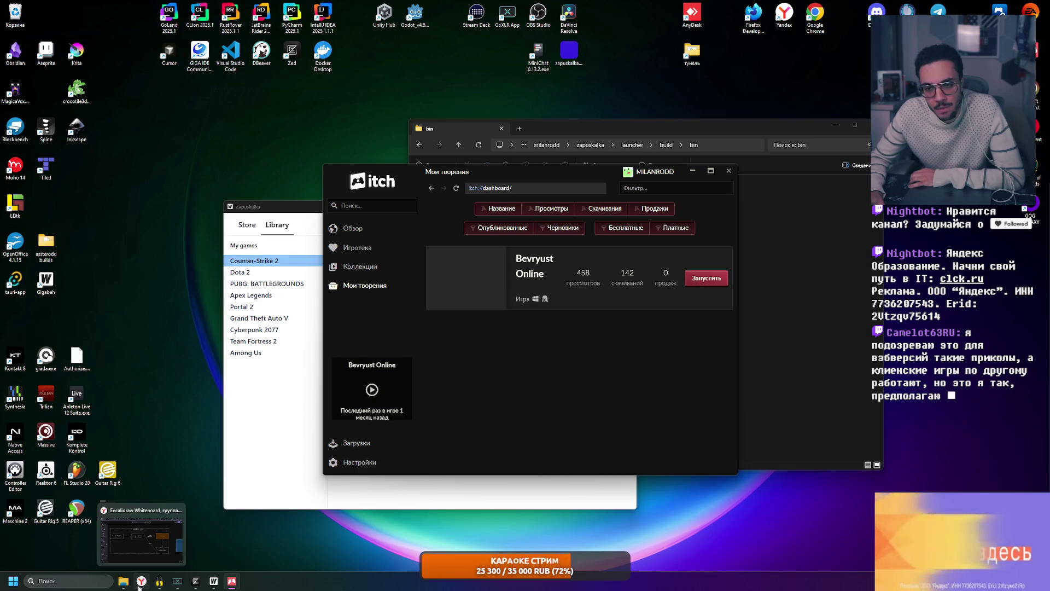
# - Restore the browser, select the whole Community Version flowchart, then bring the itch app over it
pyautogui.click(140, 581)
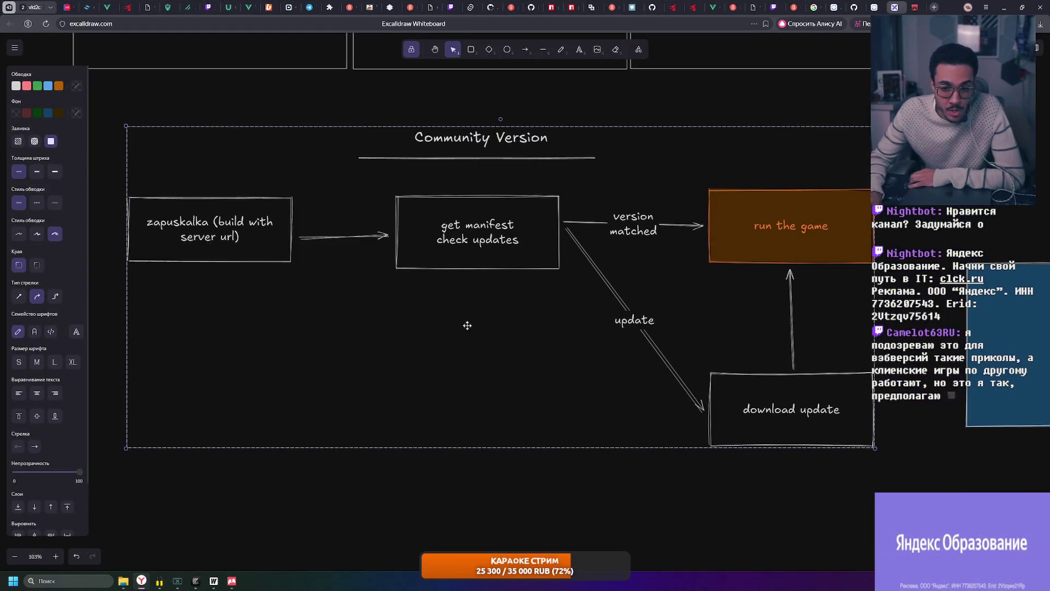
pyautogui.click(809, 115)
pyautogui.moveTo(882, 107); pyautogui.dragTo(105, 494)
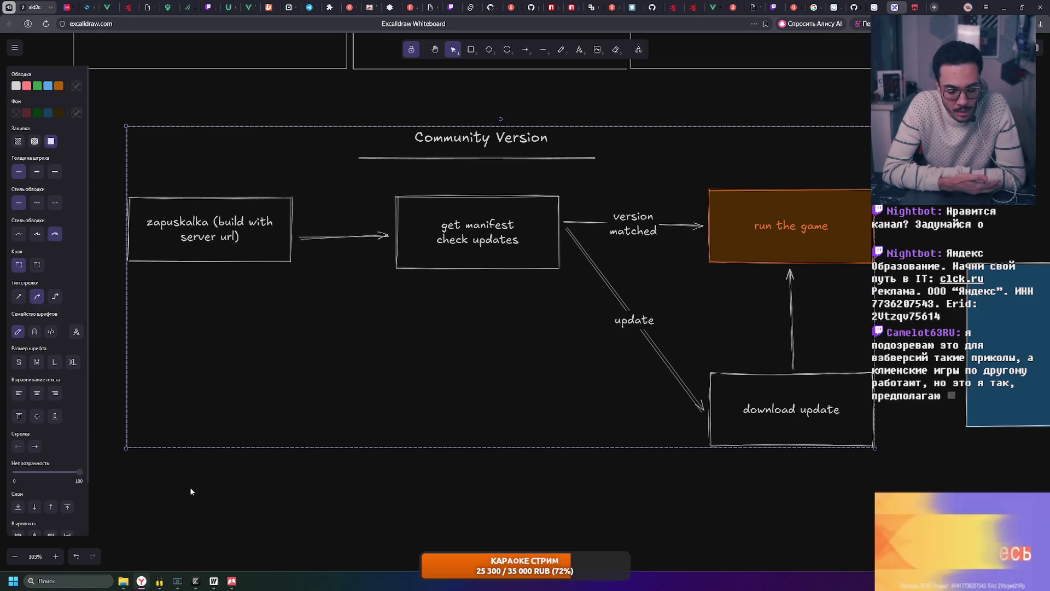
pyautogui.click(231, 581)
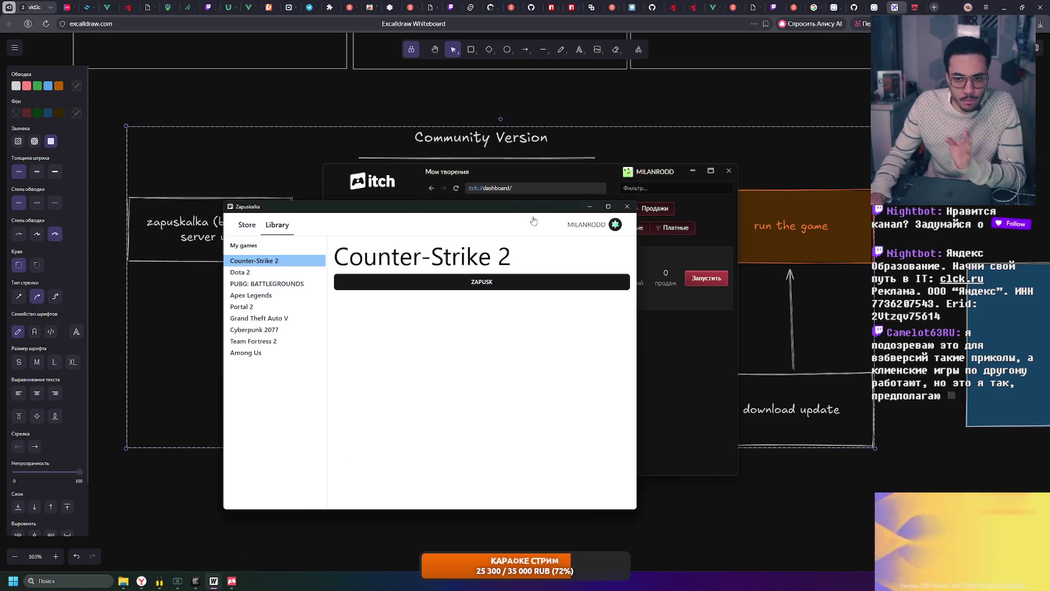
# - Show Grand Theft Auto V, Cyberpunk 2077 and PUBG in the Zapuskalka library, then hide the launcher
pyautogui.press('g')
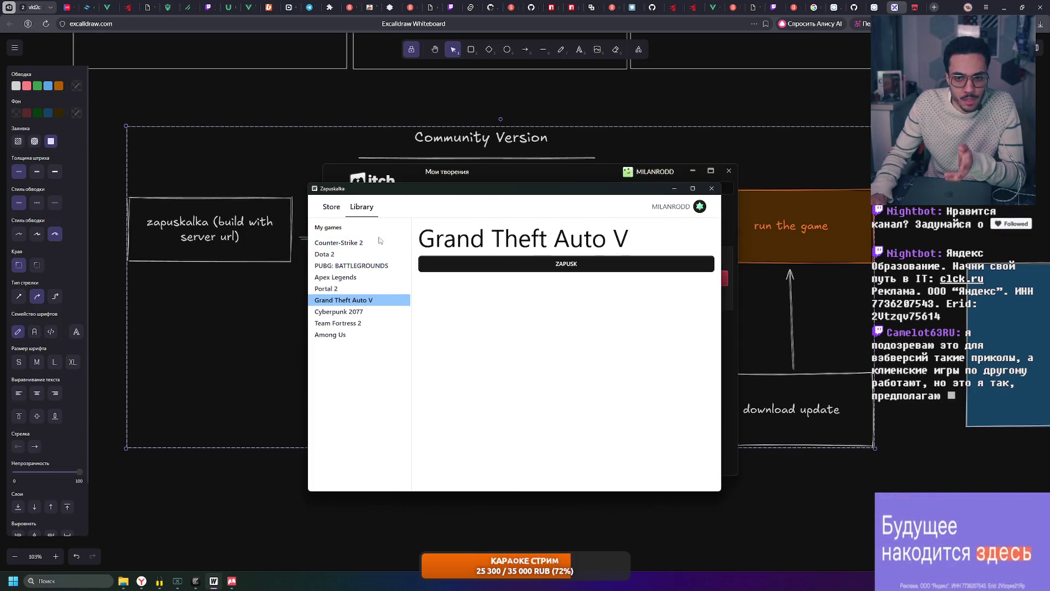
pyautogui.click(338, 310)
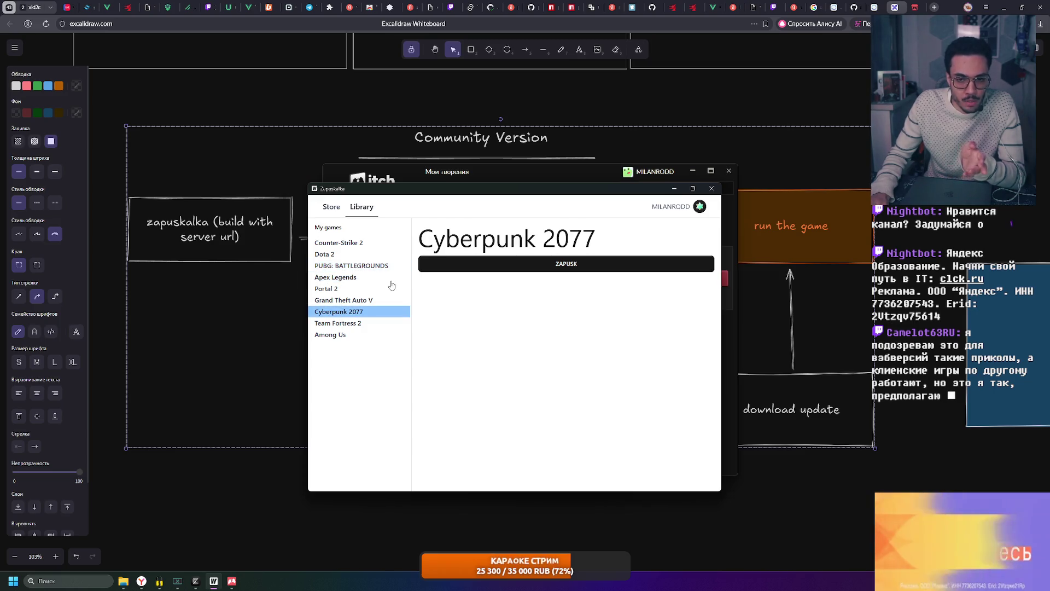
pyautogui.click(331, 268)
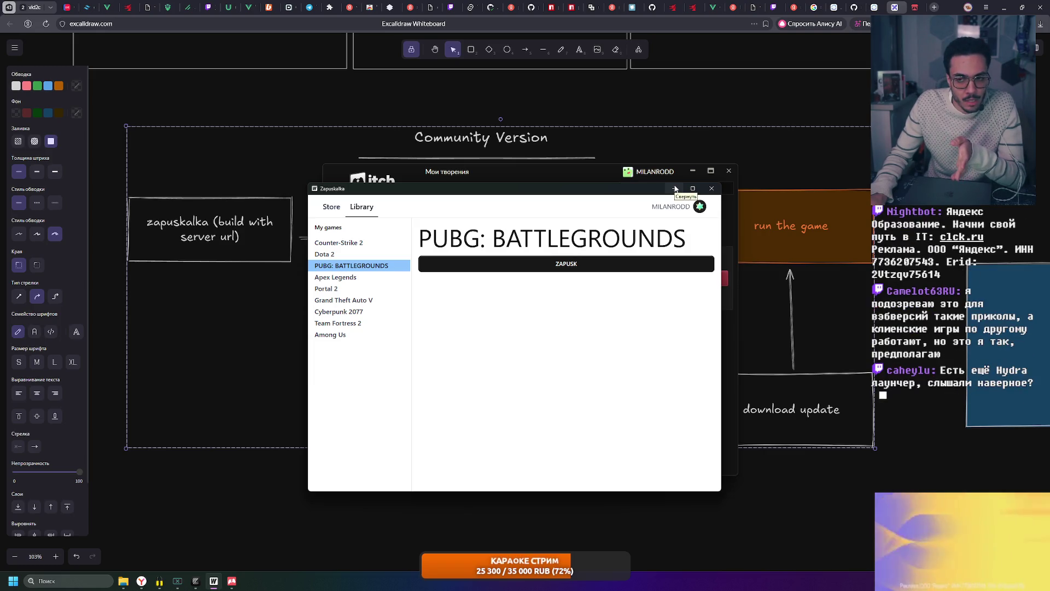
pyautogui.click(675, 189)
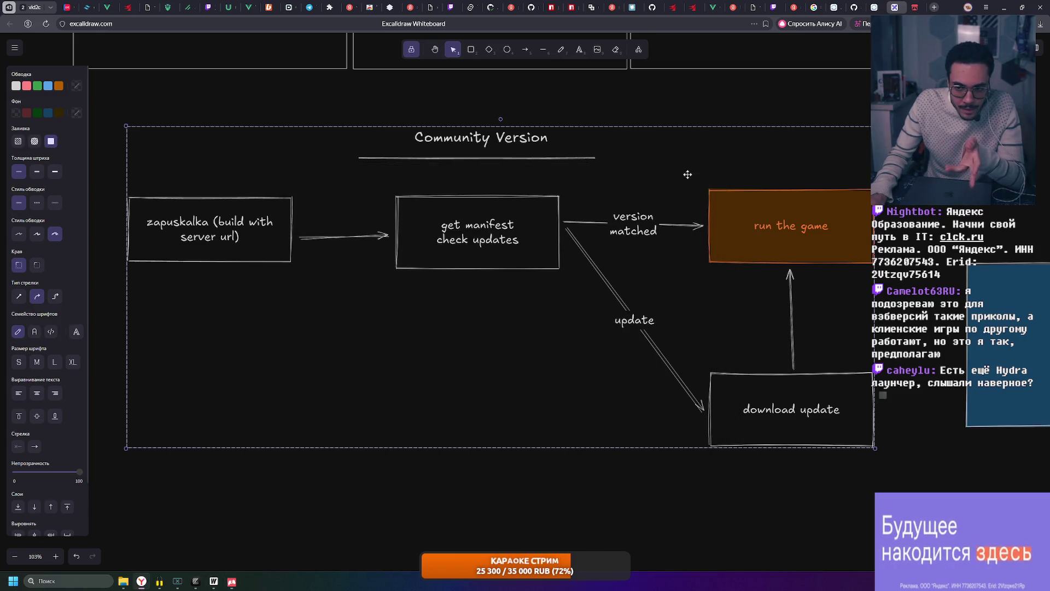
pyautogui.click(698, 174)
pyautogui.hscroll(3, 707, 173)
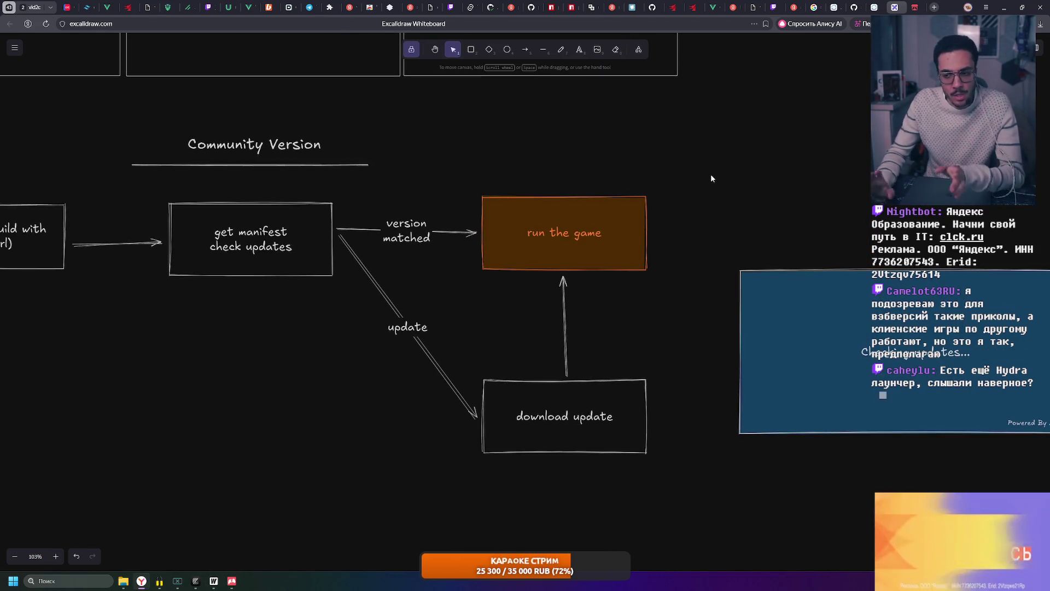
pyautogui.scroll(-3, 712, 178)
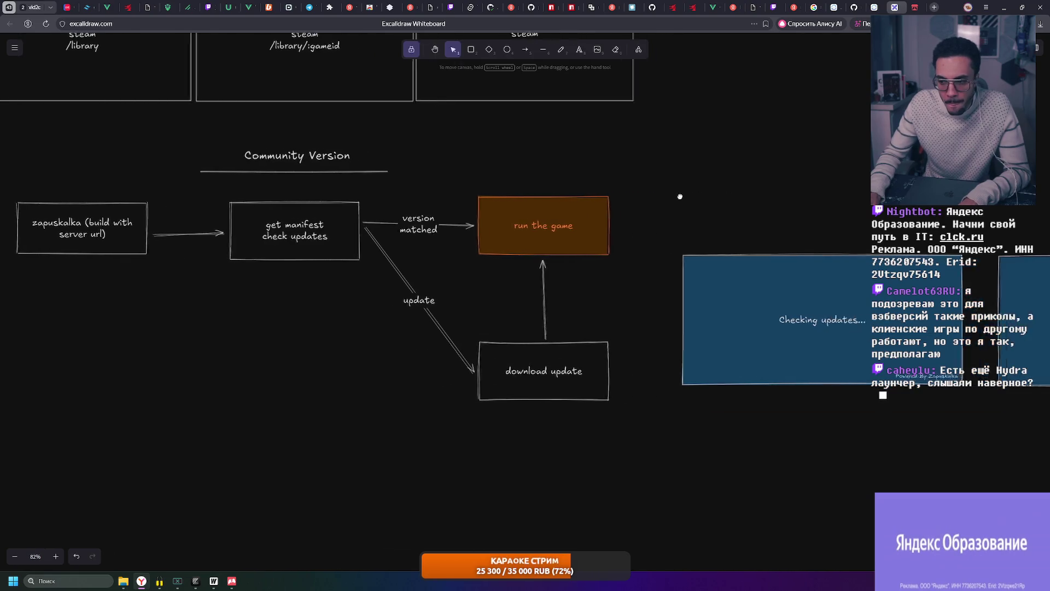
pyautogui.hscroll(3, 689, 198)
pyautogui.hscroll(-3, 676, 225)
pyautogui.hscroll(-1, 692, 195)
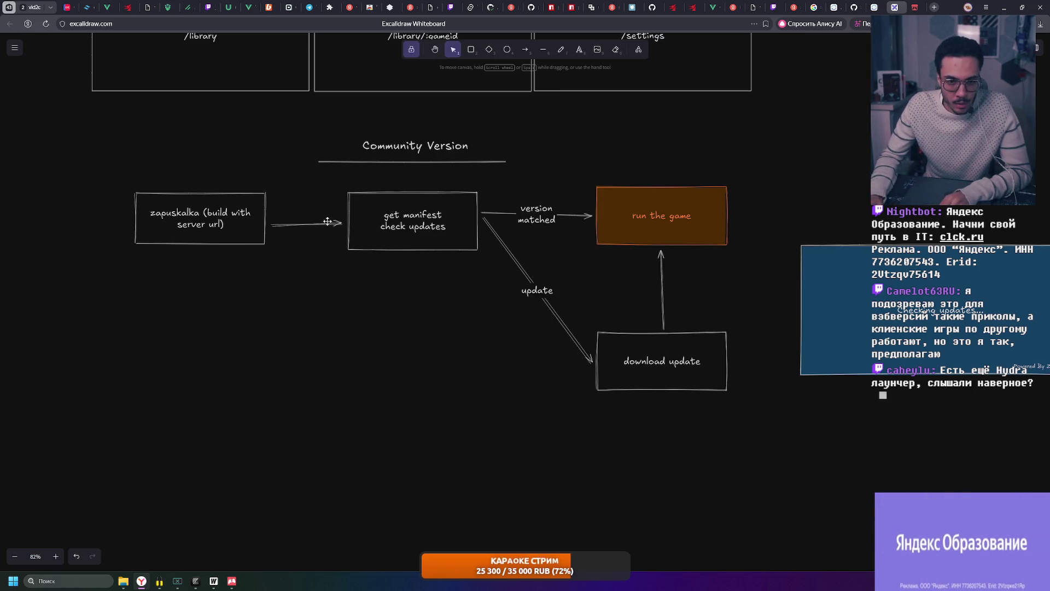
pyautogui.moveTo(123, 582)
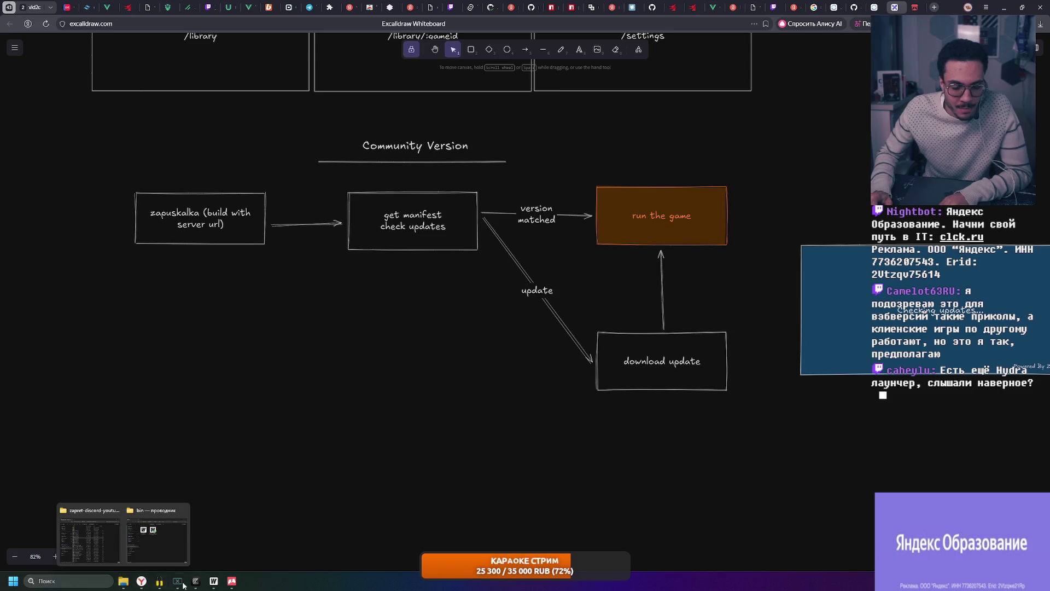
pyautogui.click(230, 580)
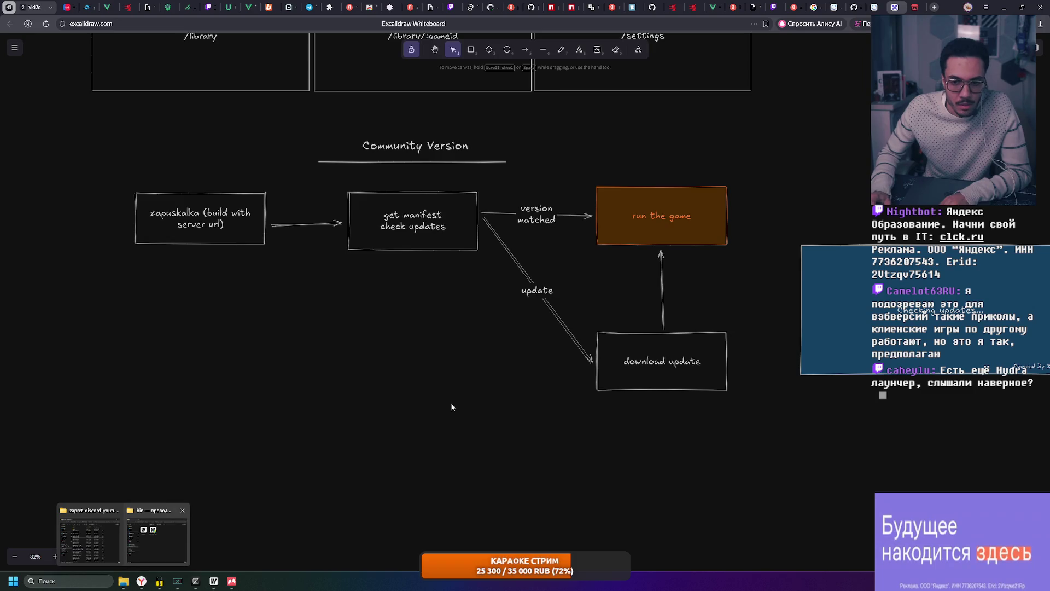
pyautogui.click(154, 529)
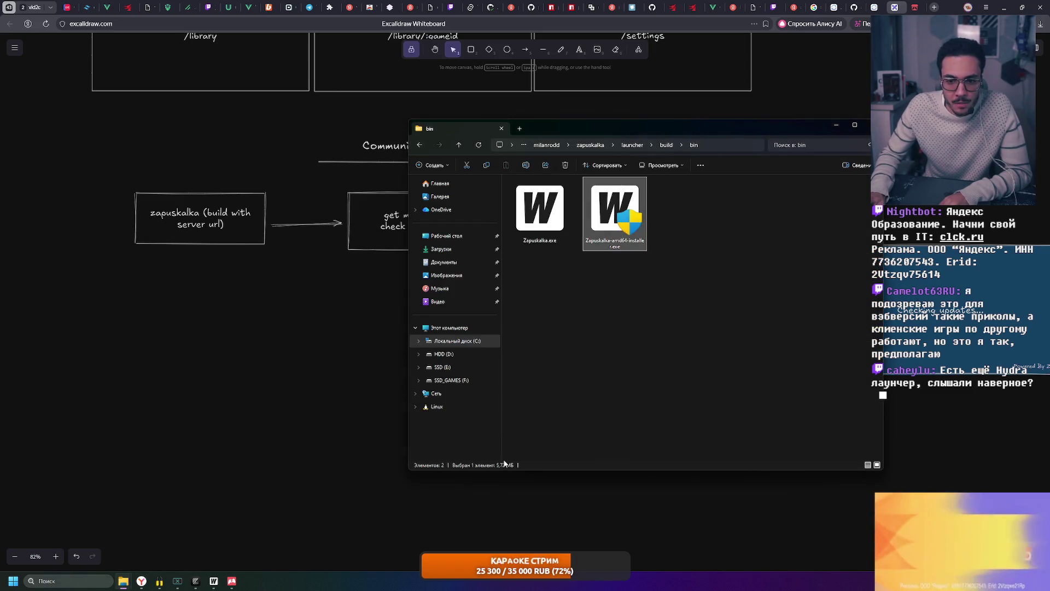
pyautogui.click(837, 128)
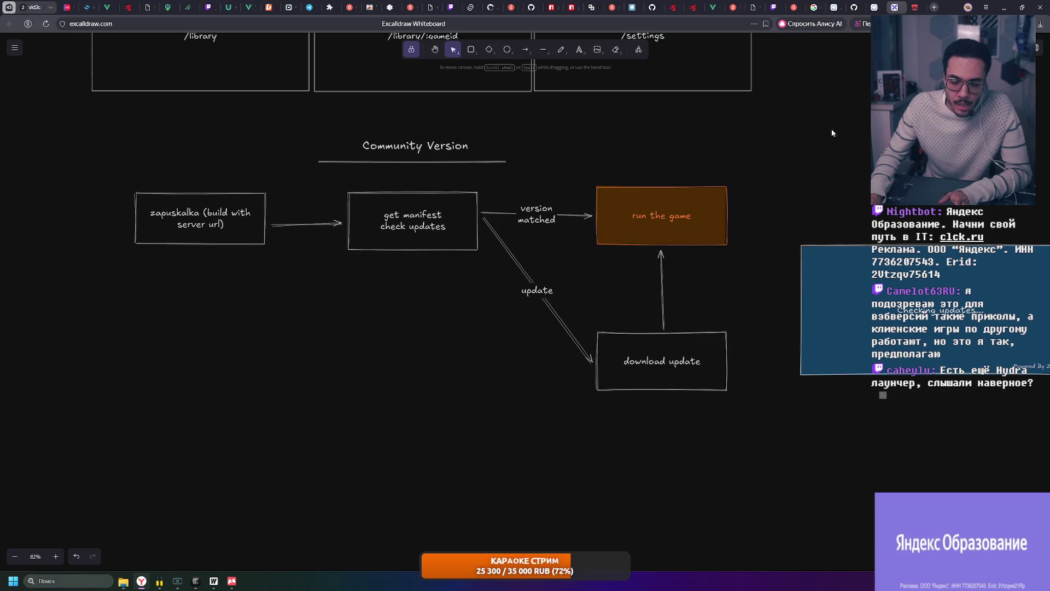
pyautogui.keyDown('ctrl'); pyautogui.scroll(1, 192, 248); pyautogui.keyUp('ctrl')
pyautogui.hscroll(2, 525, 286)
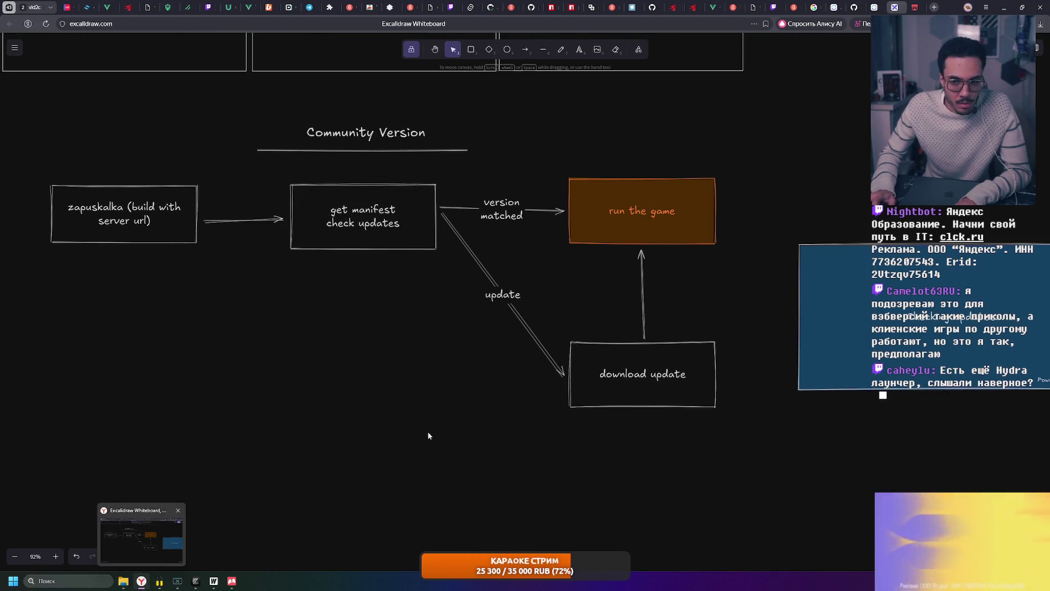
pyautogui.hscroll(7, 386, 447)
# - Select the Downloading update mockup frame and paste a duplicate of it
pyautogui.moveTo(211, 193); pyautogui.dragTo(552, 417)
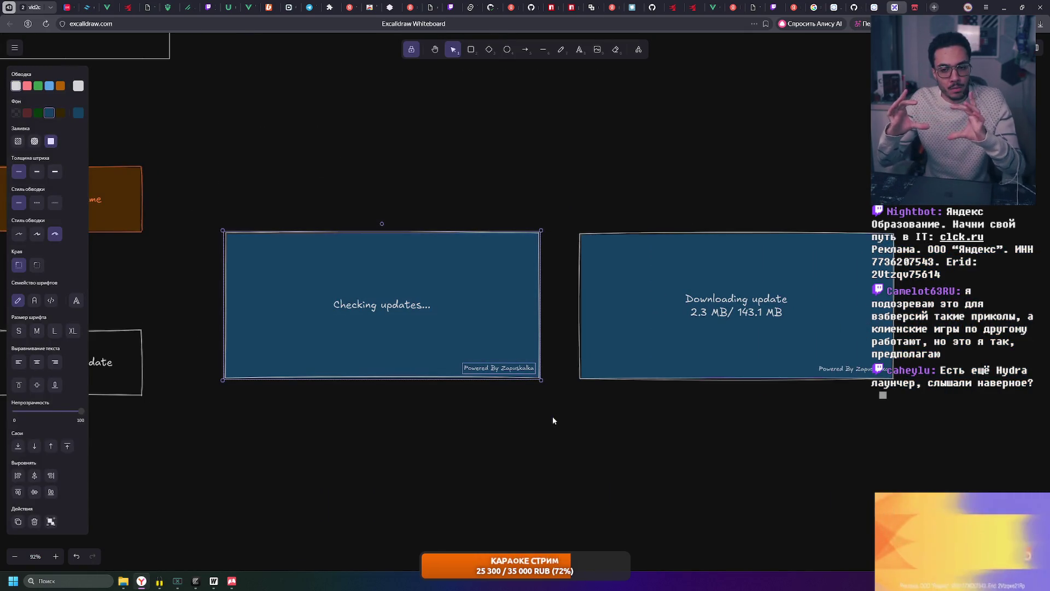
pyautogui.click(418, 193)
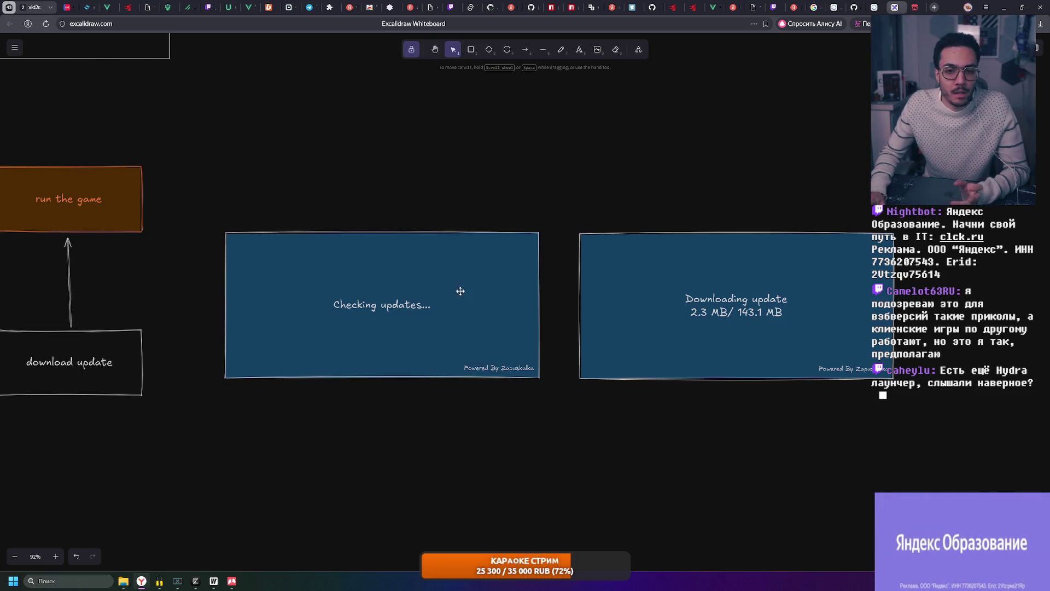
pyautogui.hscroll(5, 519, 262)
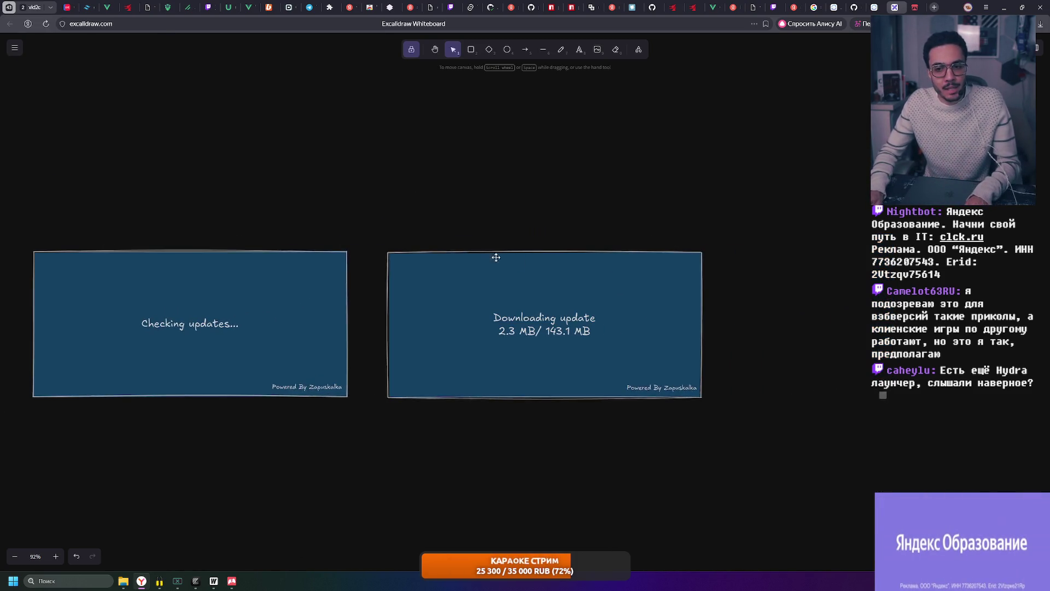
pyautogui.moveTo(489, 308); pyautogui.dragTo(798, 452)
pyautogui.click(798, 452)
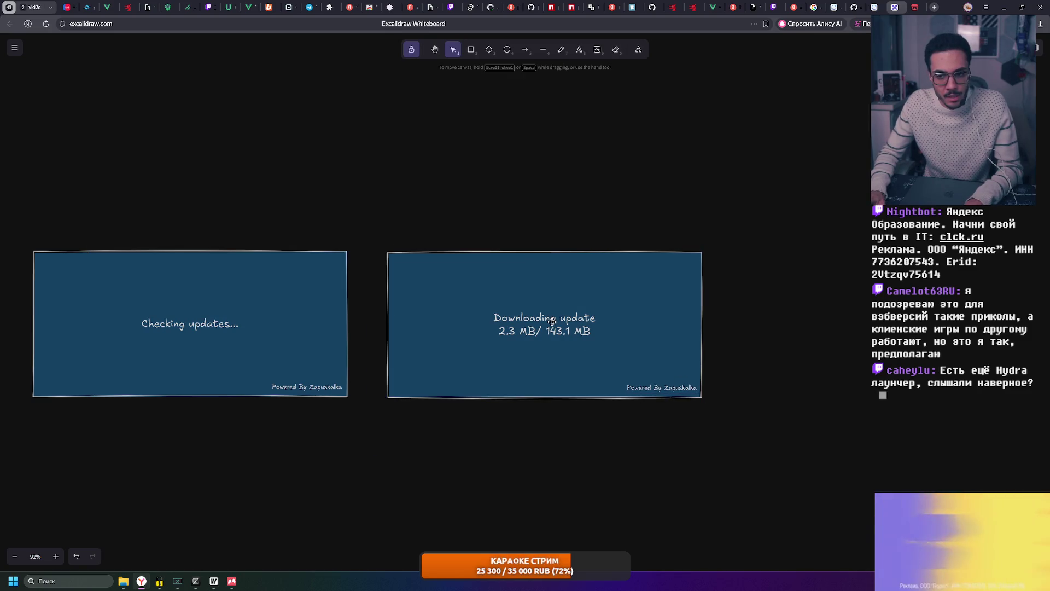
pyautogui.hotkey('ctrl', 'v')
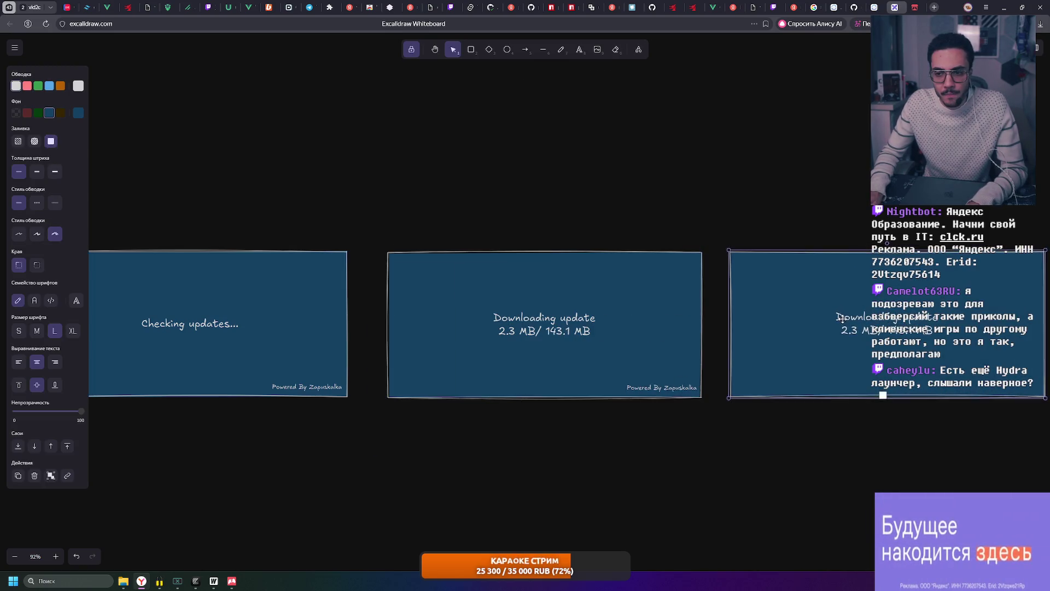
# - Clear the download text from the copied frame, then delete that frame
pyautogui.moveTo(835, 319); pyautogui.dragTo(832, 316)
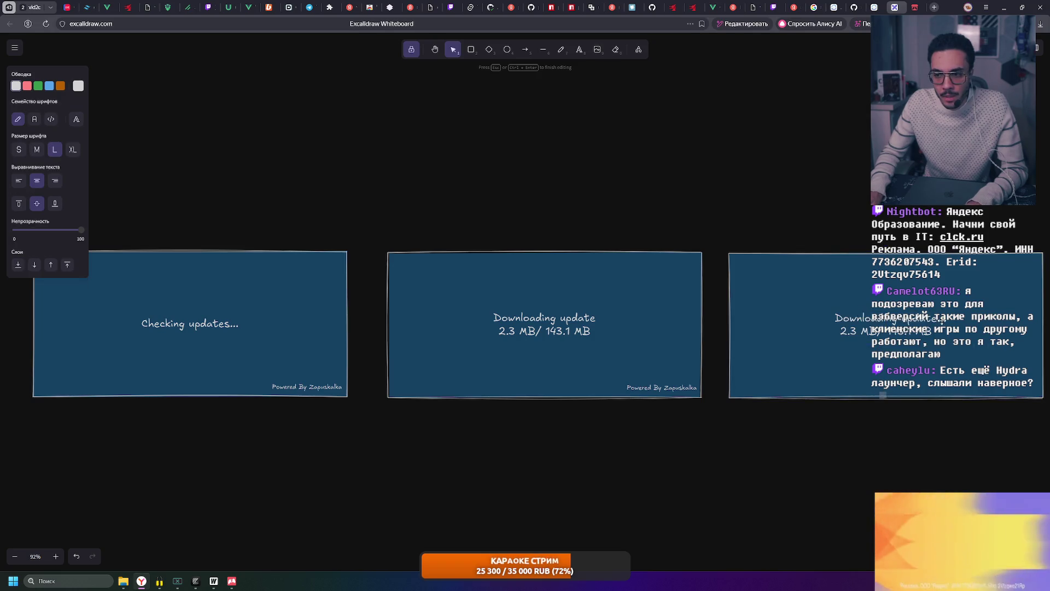
pyautogui.doubleClick(833, 317)
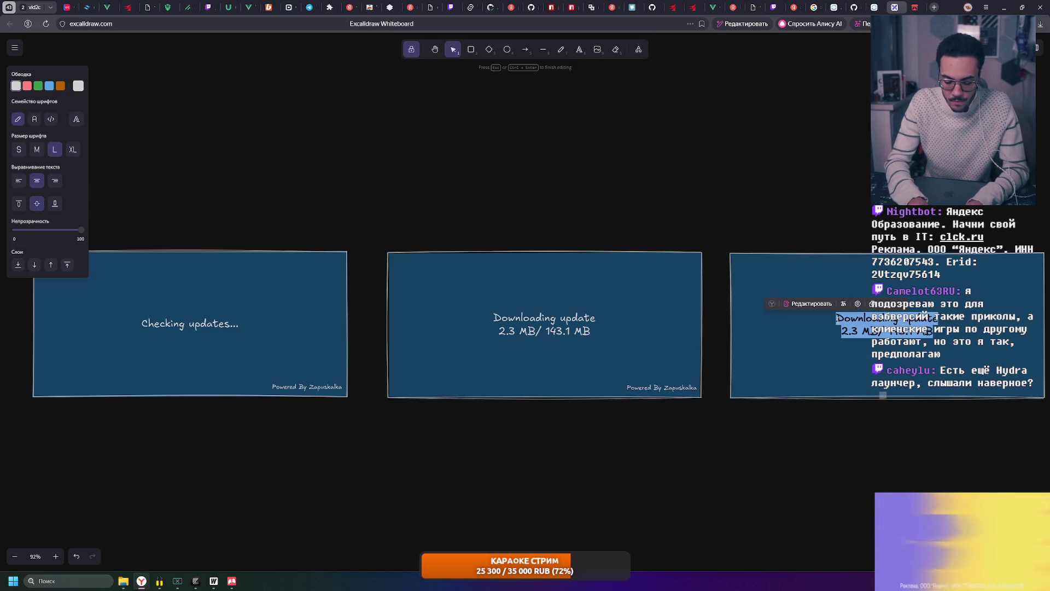
pyautogui.press('BackSpace')
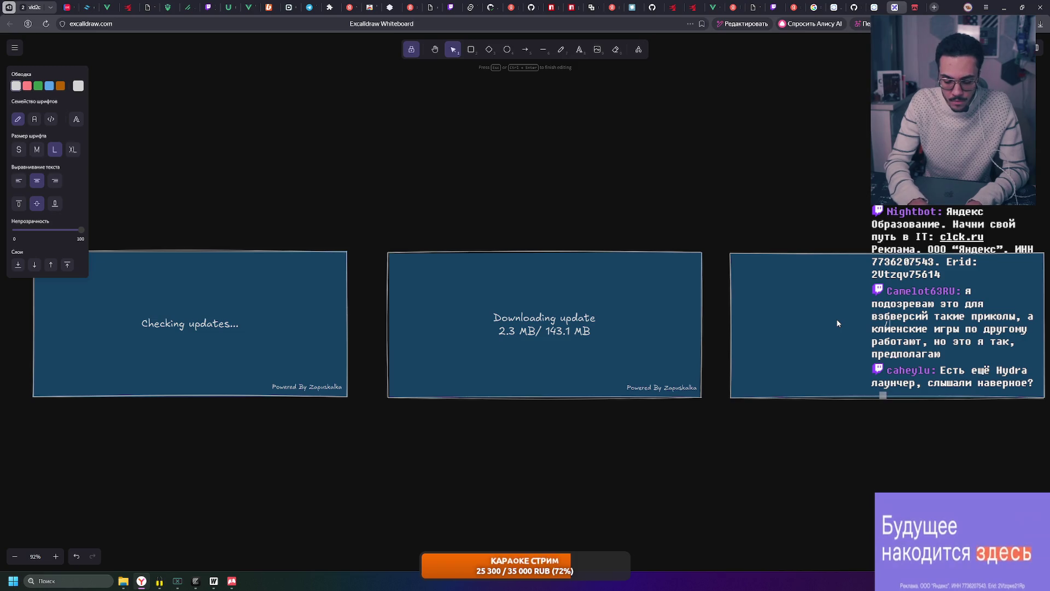
pyautogui.write('Launching')
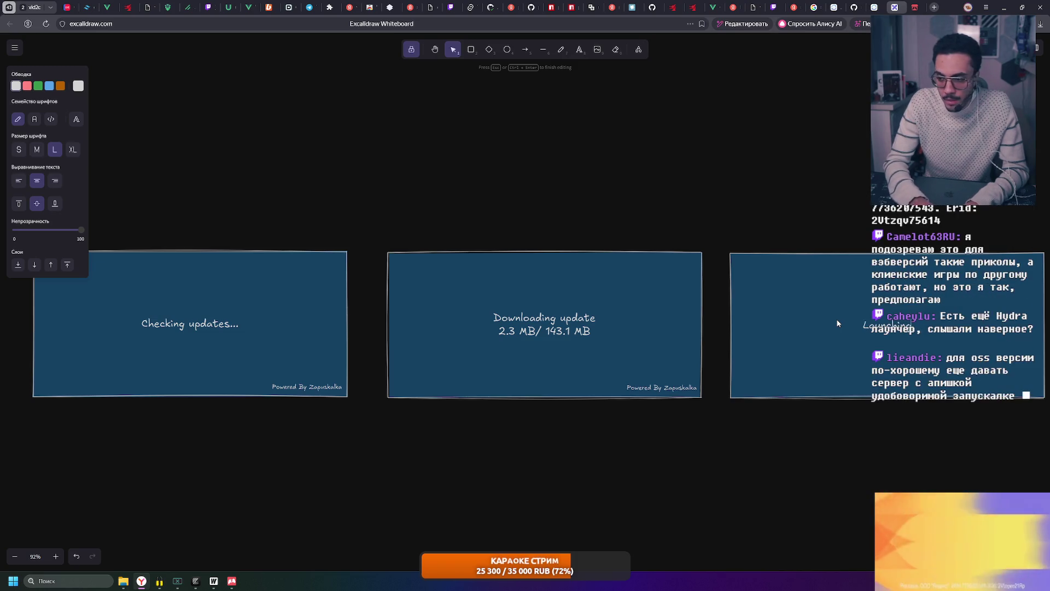
pyautogui.write('...')
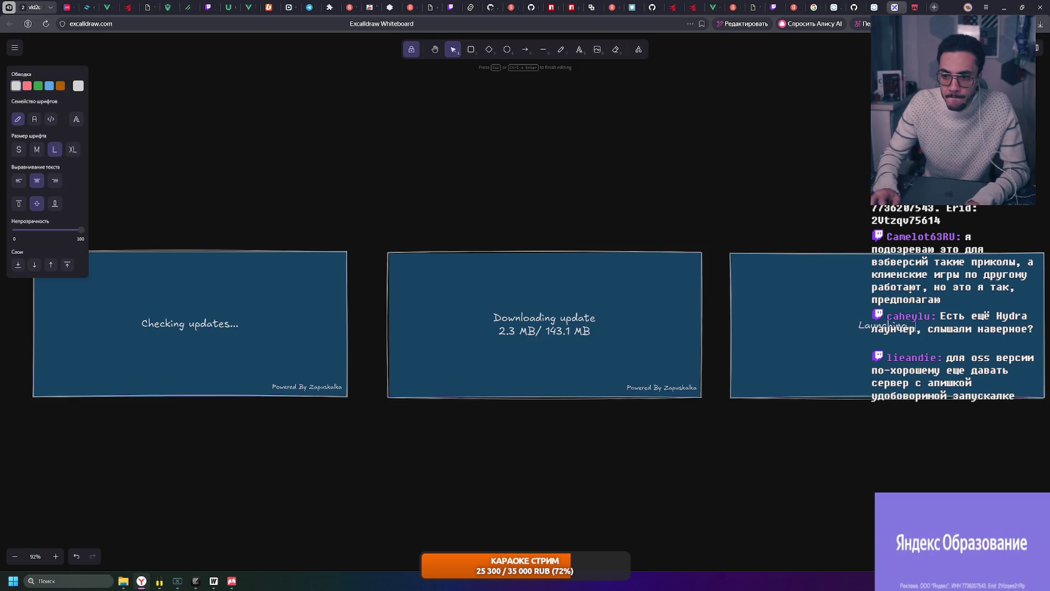
pyautogui.press('Escape')
pyautogui.hscroll(3, 422, 227)
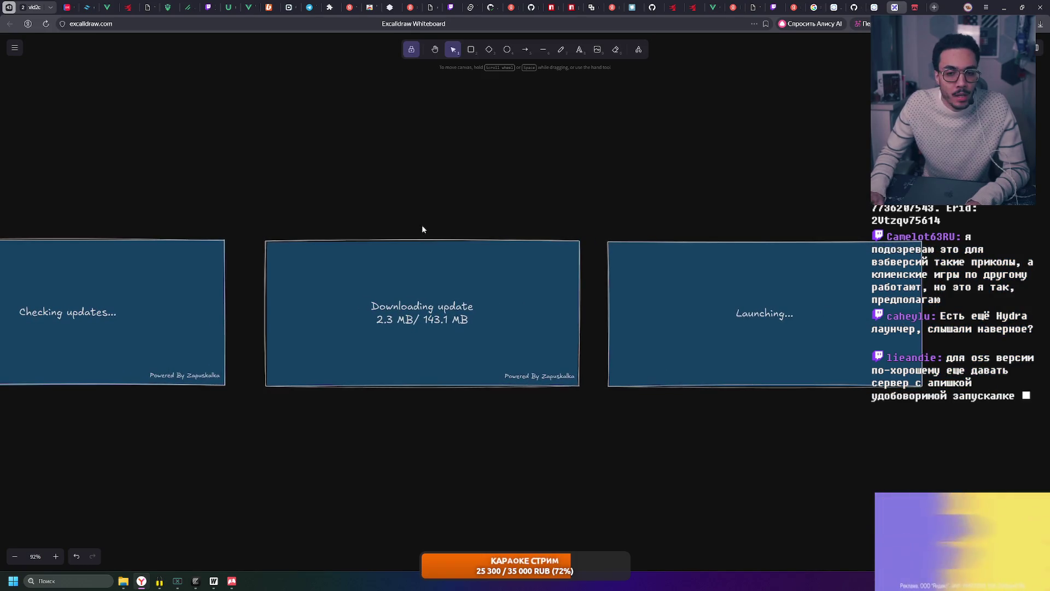
pyautogui.moveTo(236, 228)
pyautogui.mouseDown()
pyautogui.moveTo(520, 445)
pyautogui.moveTo(551, 433)
pyautogui.mouseUp()
pyautogui.click(700, 371)
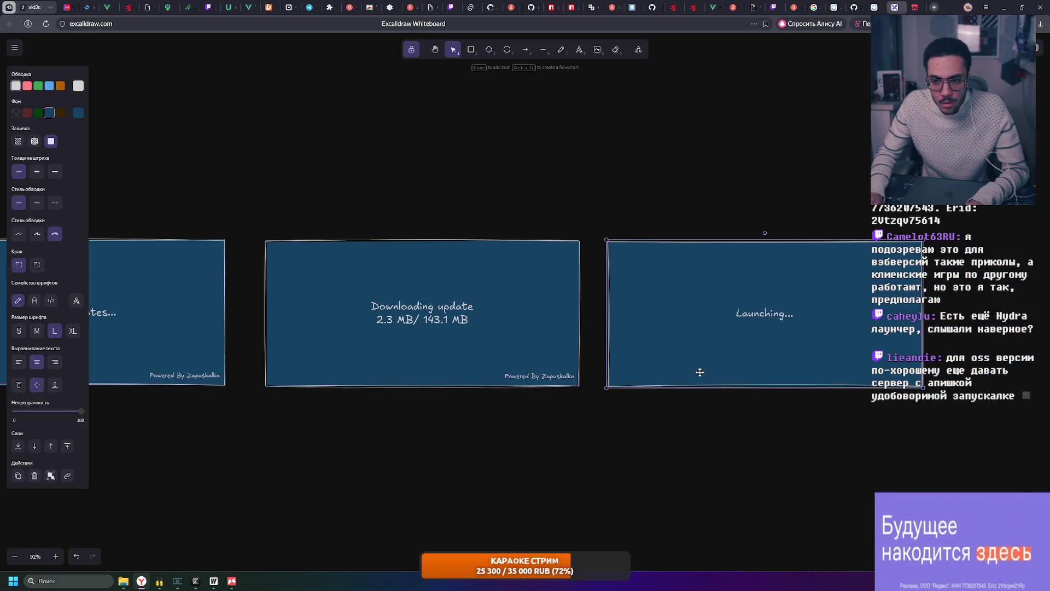
pyautogui.press('Delete')
# - Place a fresh copy of the Downloading frame at right and relabel its text to 'Launching...'
pyautogui.moveTo(249, 216); pyautogui.dragTo(645, 438)
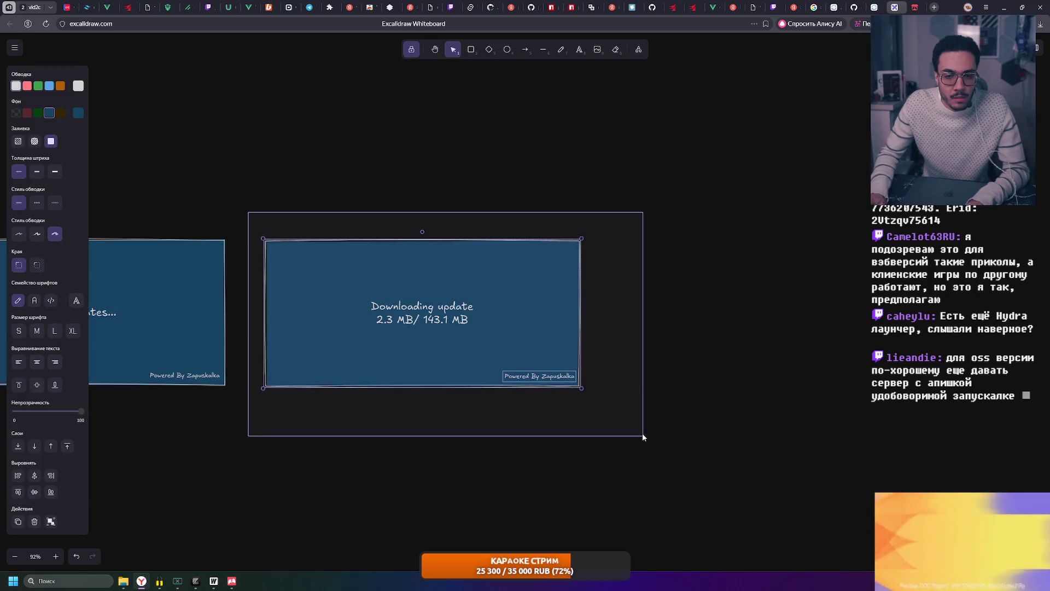
pyautogui.keyDown('alt'); pyautogui.moveTo(374, 320); pyautogui.dragTo(719, 321); pyautogui.keyUp('alt')
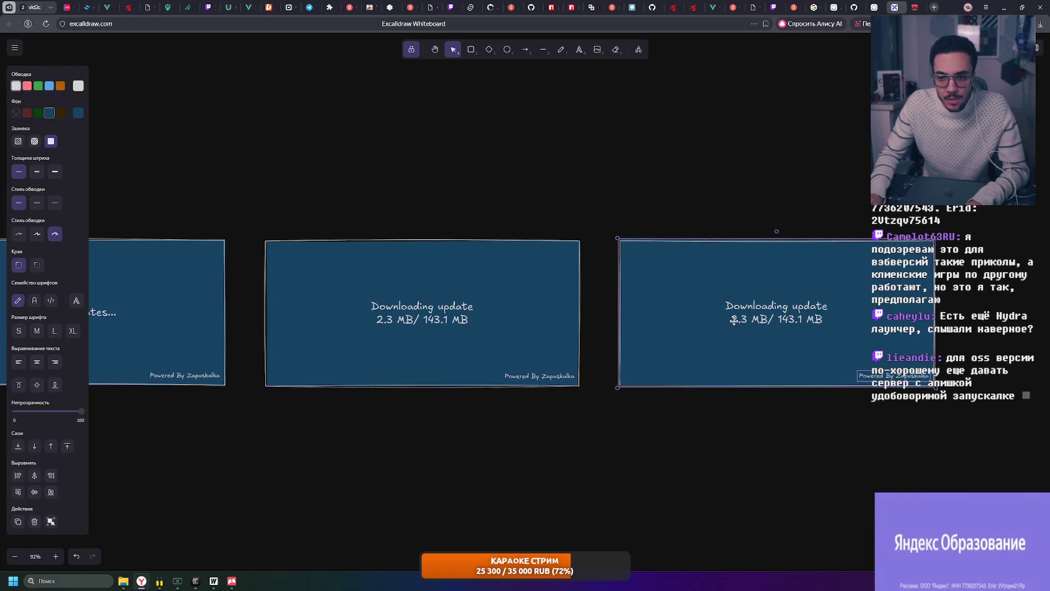
pyautogui.click(740, 222)
pyautogui.doubleClick(748, 256)
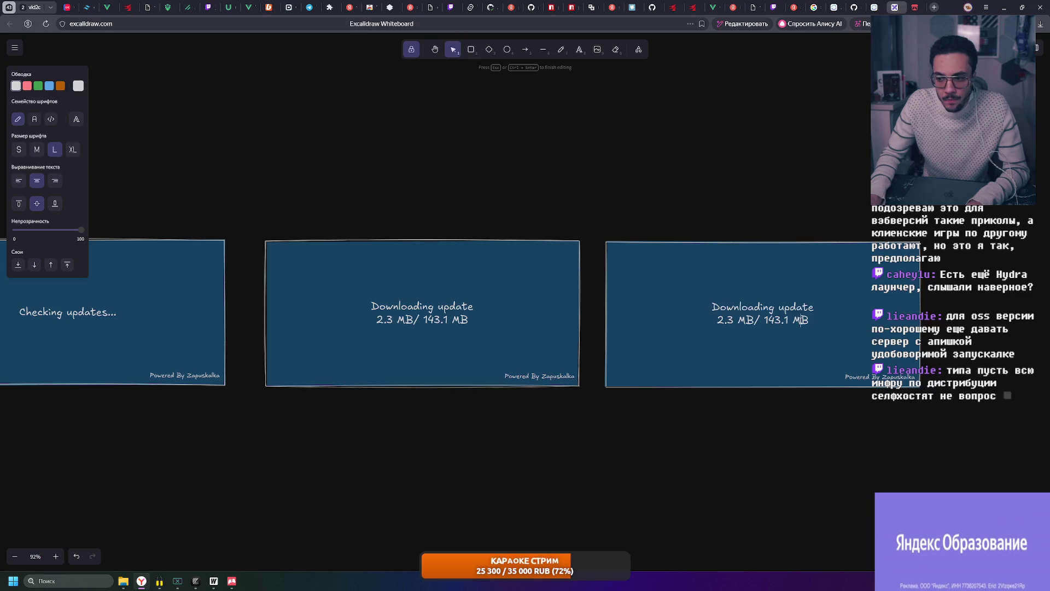
pyautogui.moveTo(713, 305); pyautogui.dragTo(810, 322)
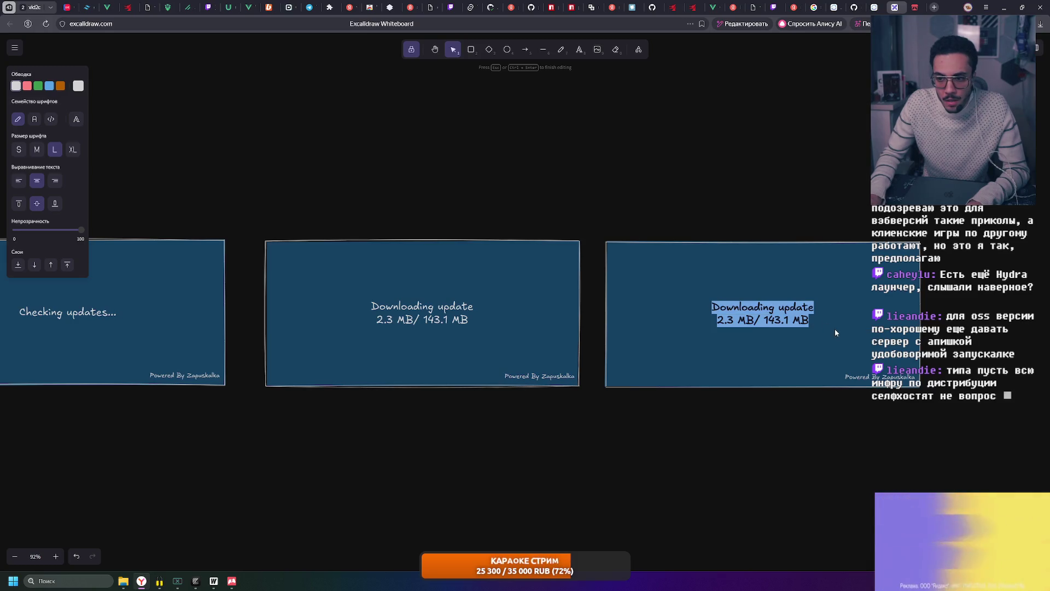
pyautogui.write('Launchi')
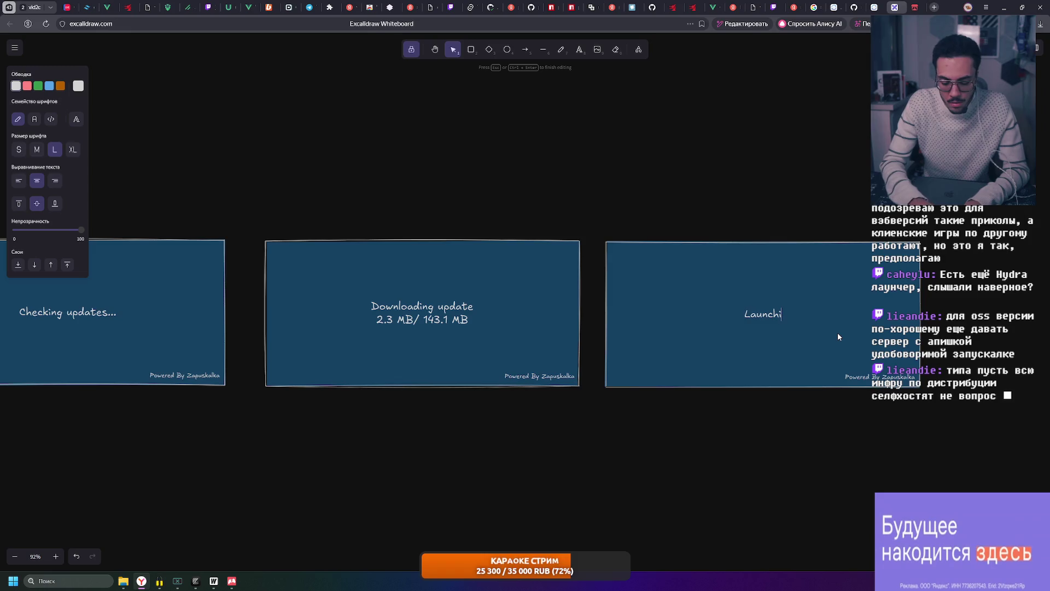
pyautogui.write('ng')
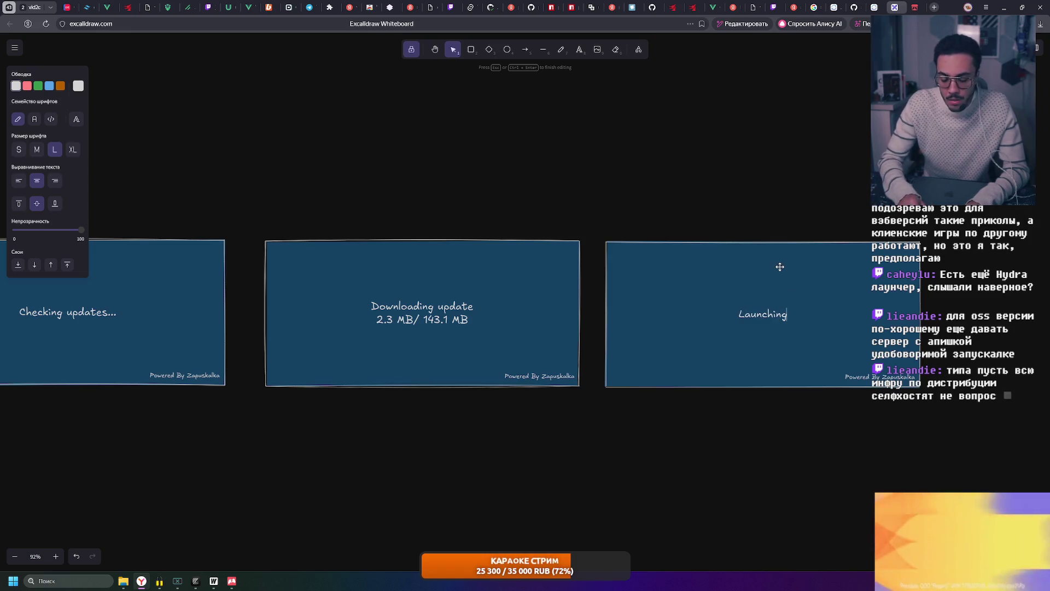
pyautogui.write('.')
pyautogui.click(748, 213)
pyautogui.scroll(-4, 648, 234)
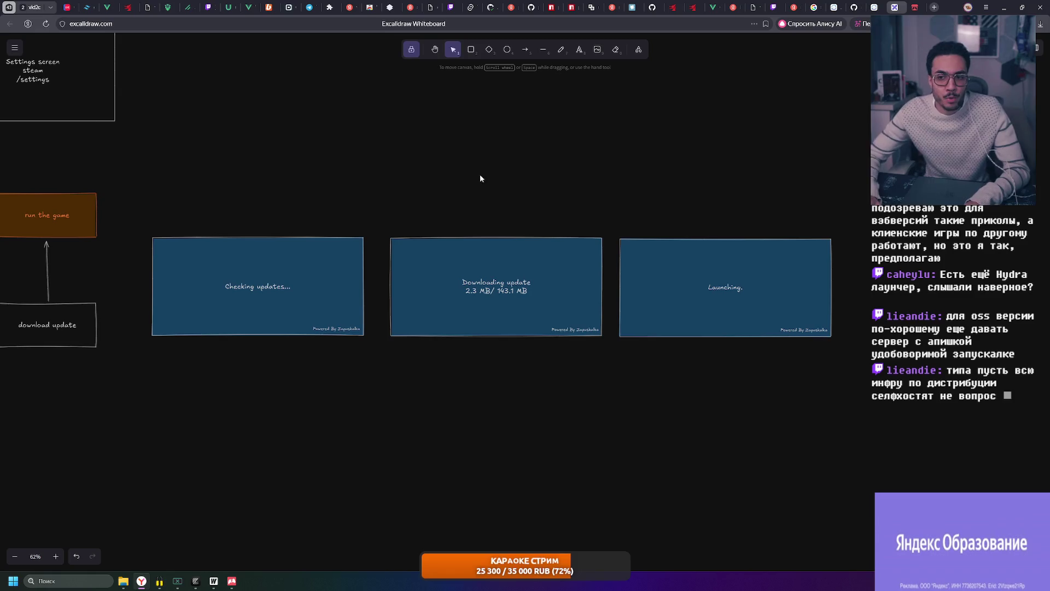
pyautogui.doubleClick(713, 276)
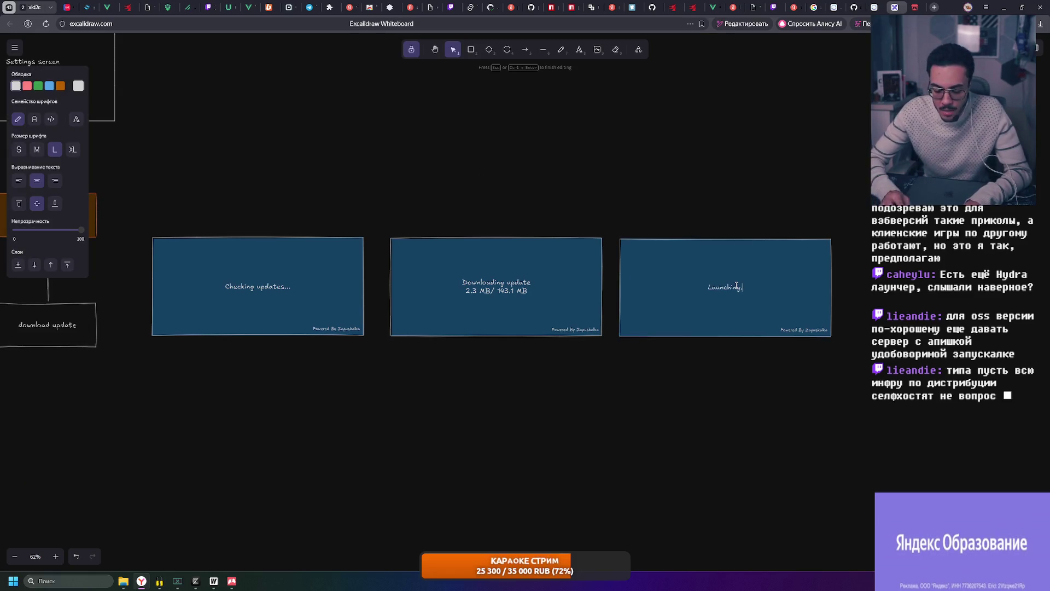
pyautogui.write('..')
pyautogui.click(725, 218)
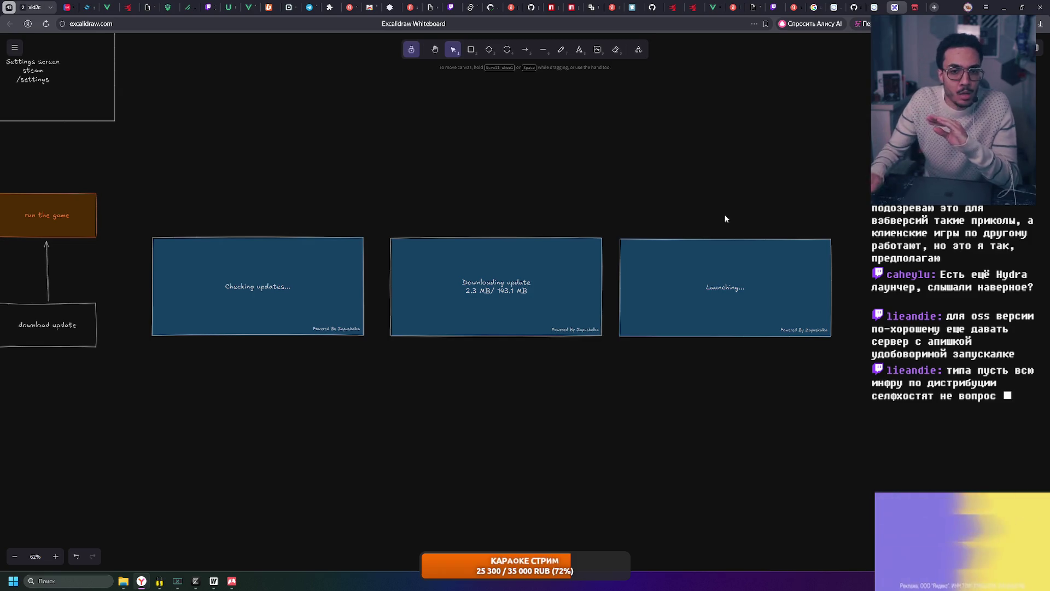
# - Bring the mockup row into view and check the Checking, Downloading and Launching screens' selections
pyautogui.moveTo(248, 149); pyautogui.dragTo(579, 209)
pyautogui.moveTo(496, 257); pyautogui.dragTo(734, 415)
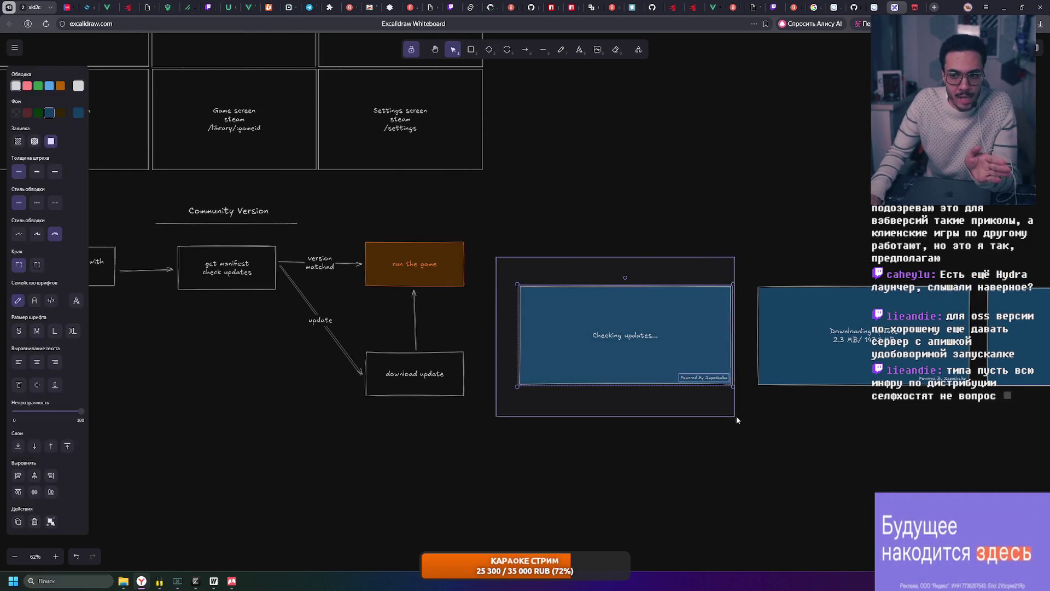
pyautogui.hscroll(3, 873, 445)
pyautogui.moveTo(472, 270); pyautogui.dragTo(695, 430)
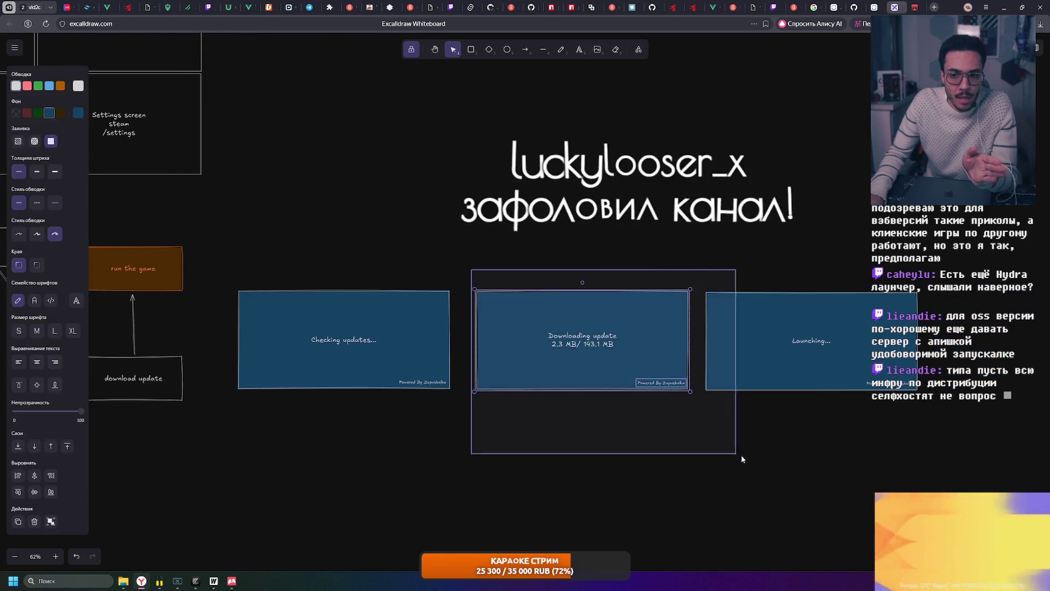
pyautogui.click(743, 438)
pyautogui.moveTo(695, 269)
pyautogui.mouseDown()
pyautogui.moveTo(967, 413)
pyautogui.moveTo(696, 269)
pyautogui.mouseUp()
pyautogui.click(969, 420)
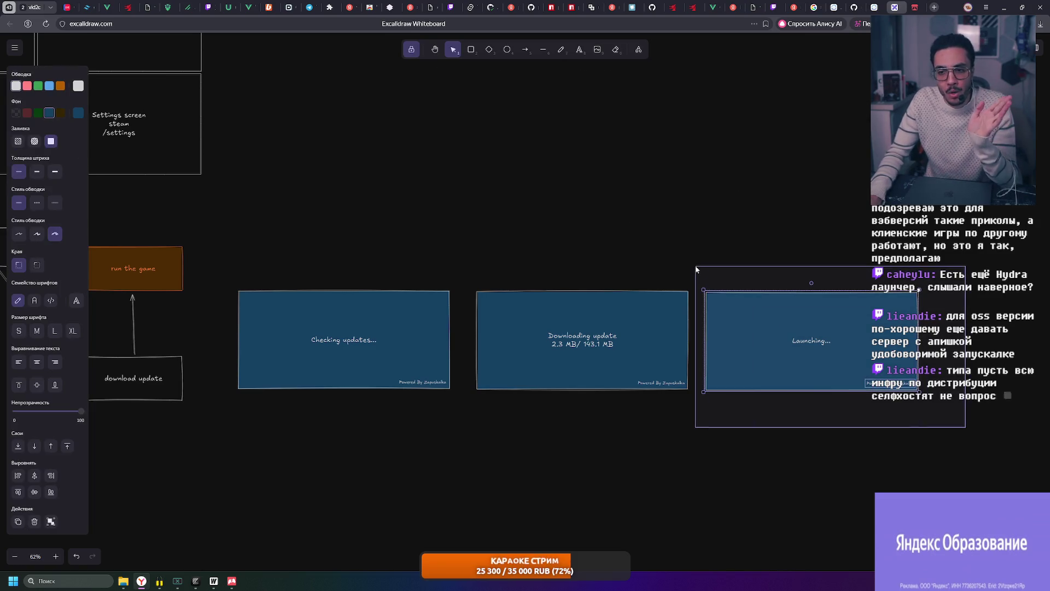
pyautogui.click(485, 268)
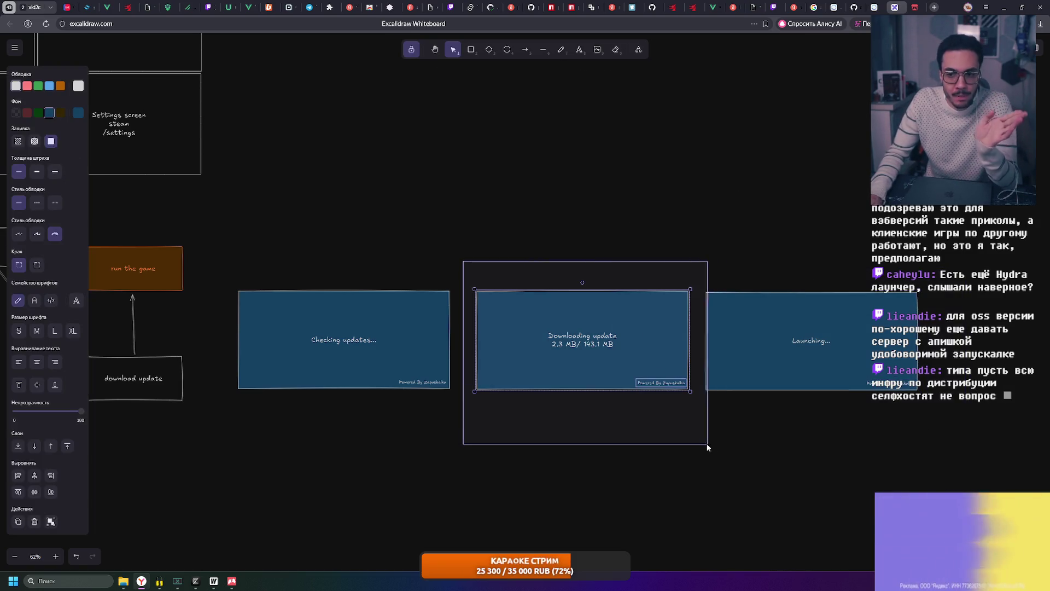
# - Drag the Downloading update and Launching screens left into a tighter row beside Checking updates
pyautogui.moveTo(465, 262); pyautogui.dragTo(708, 445)
pyautogui.moveTo(608, 381); pyautogui.dragTo(551, 358)
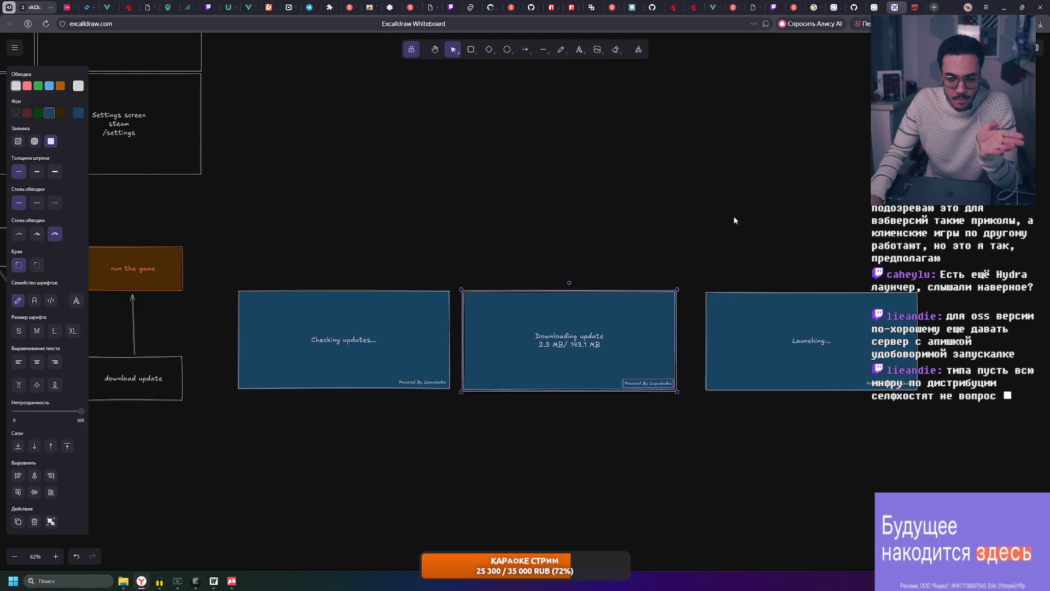
pyautogui.moveTo(688, 259)
pyautogui.mouseDown()
pyautogui.moveTo(774, 353)
pyautogui.moveTo(756, 354)
pyautogui.mouseUp()
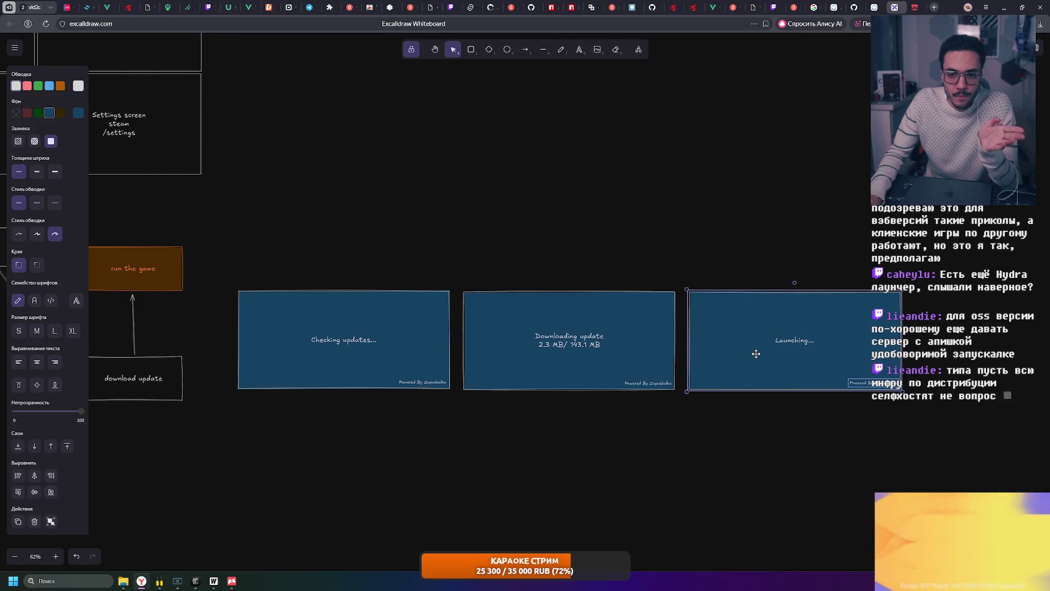
pyautogui.click(600, 180)
pyautogui.hscroll(-5, 600, 181)
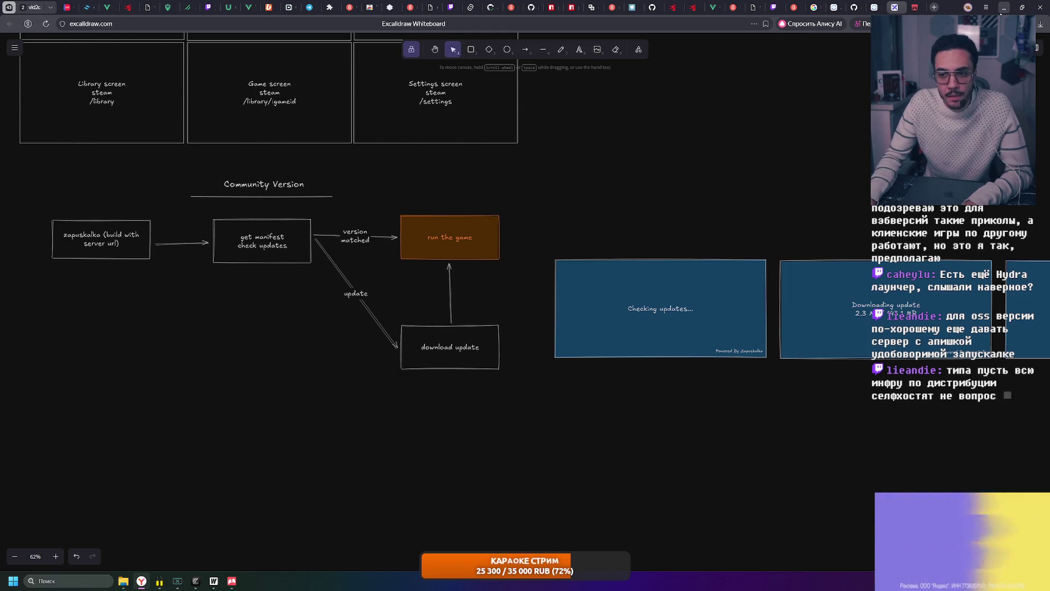
pyautogui.hscroll(2, 719, 215)
pyautogui.hscroll(1, 701, 192)
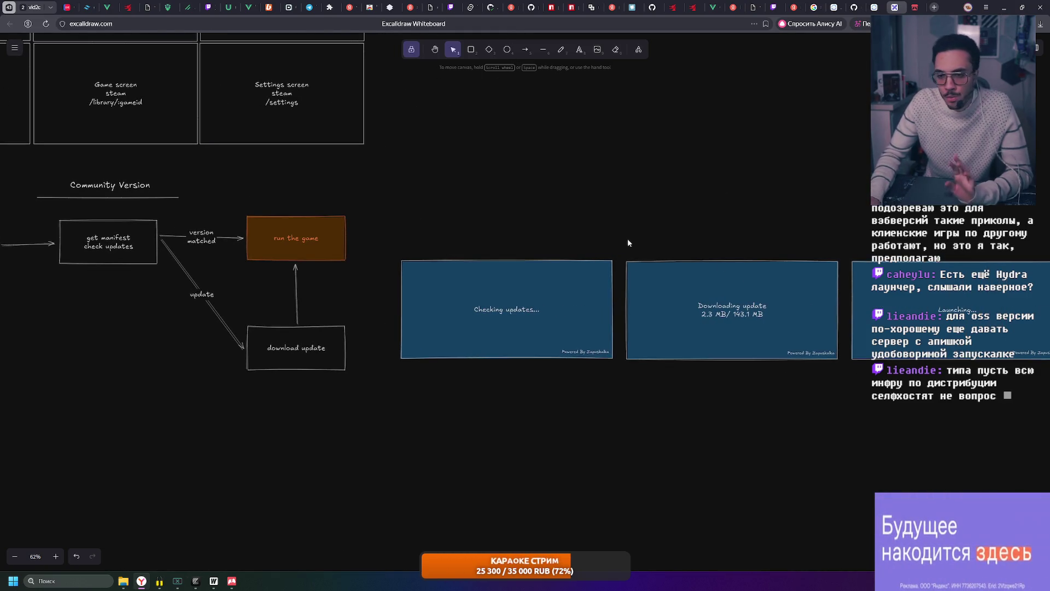
pyautogui.moveTo(763, 353); pyautogui.dragTo(762, 353)
pyautogui.hscroll(6, 710, 251)
pyautogui.moveTo(707, 234)
pyautogui.mouseDown()
pyautogui.moveTo(402, 352)
pyautogui.moveTo(416, 370)
pyautogui.mouseUp()
pyautogui.click(478, 391)
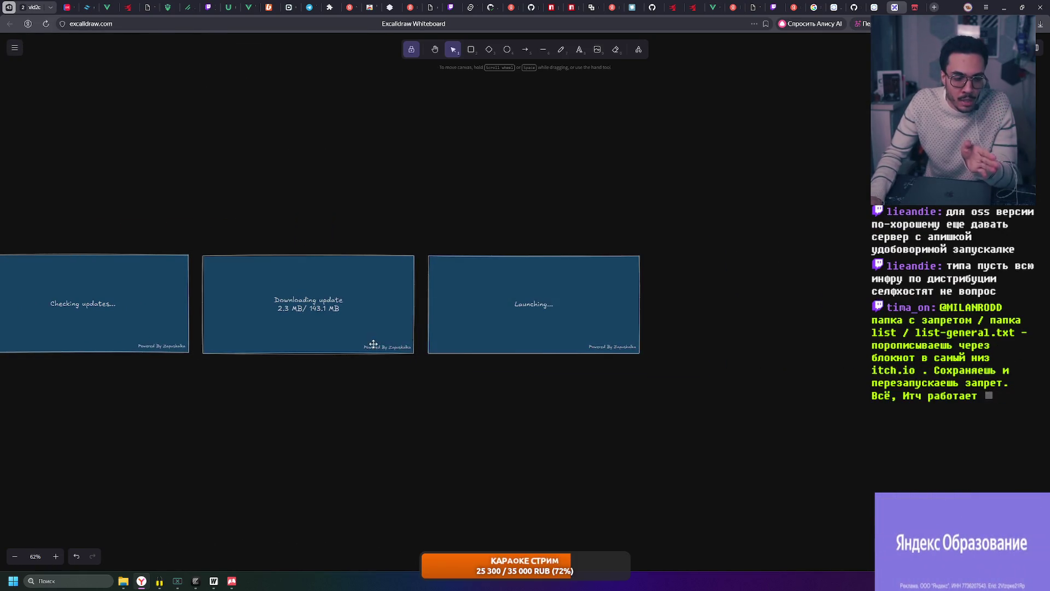
pyautogui.hscroll(-3, 373, 345)
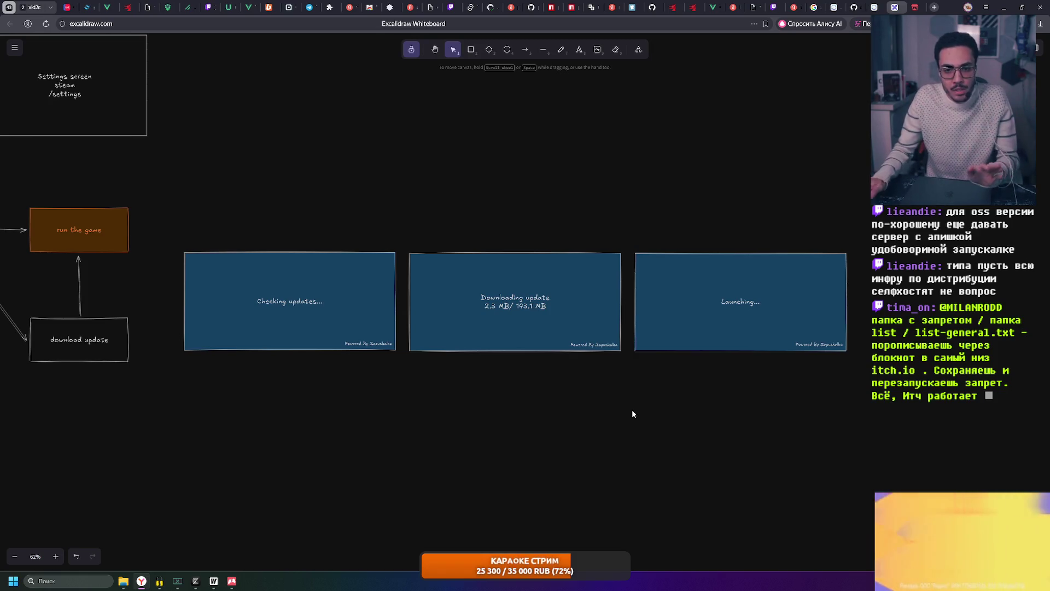
pyautogui.moveTo(279, 435); pyautogui.dragTo(711, 467)
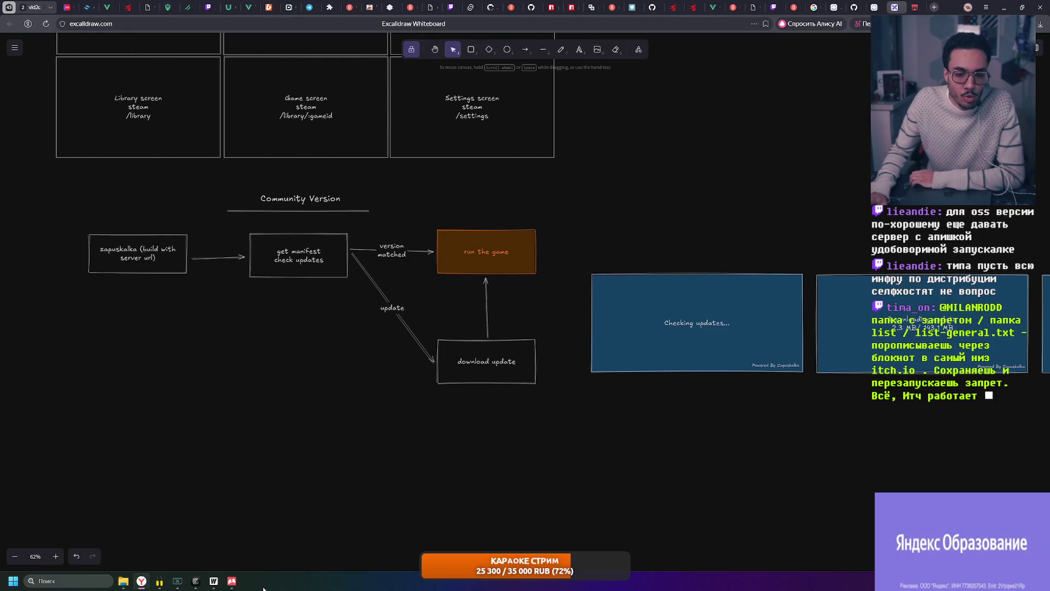
pyautogui.click(231, 582)
pyautogui.click(231, 581)
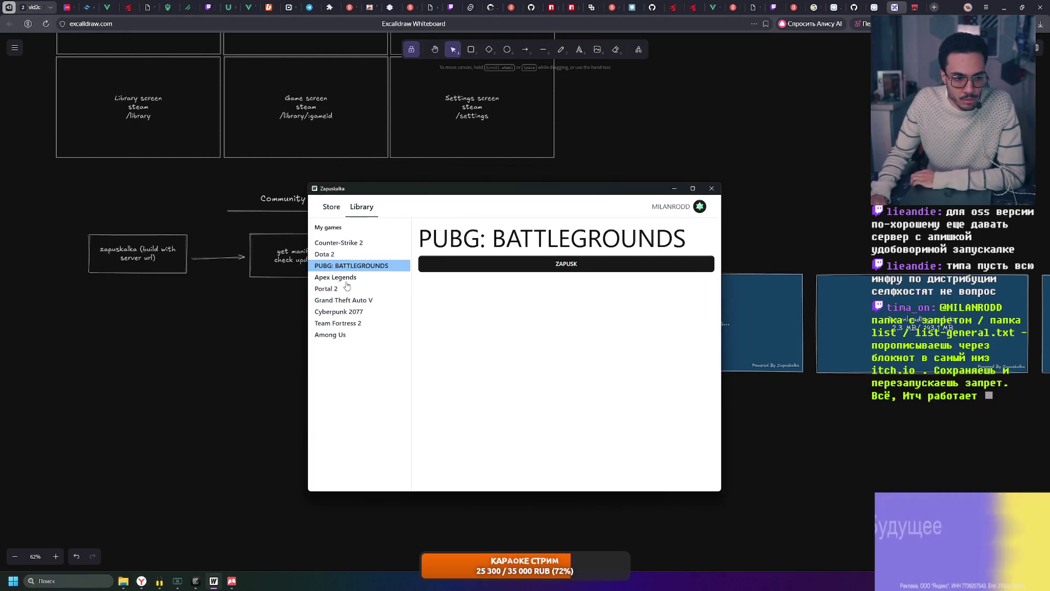
pyautogui.press('Down')
pyautogui.press('Down')
pyautogui.press('Down')
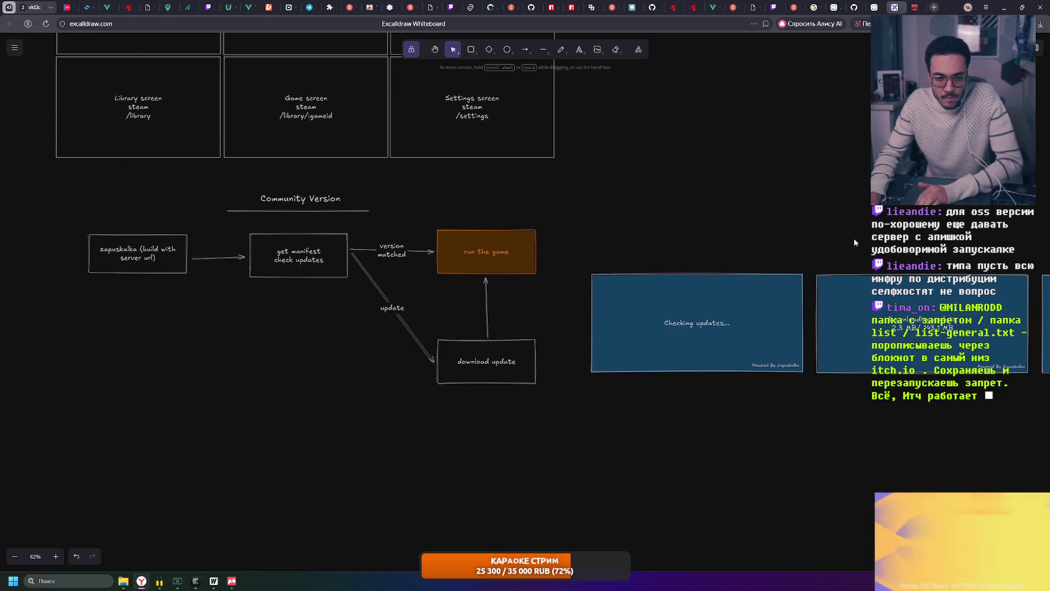
# - Pan over the screen mockups, then bring the Zapuskalka launcher to the front on Cyberpunk 2077
pyautogui.moveTo(839, 237); pyautogui.dragTo(621, 230)
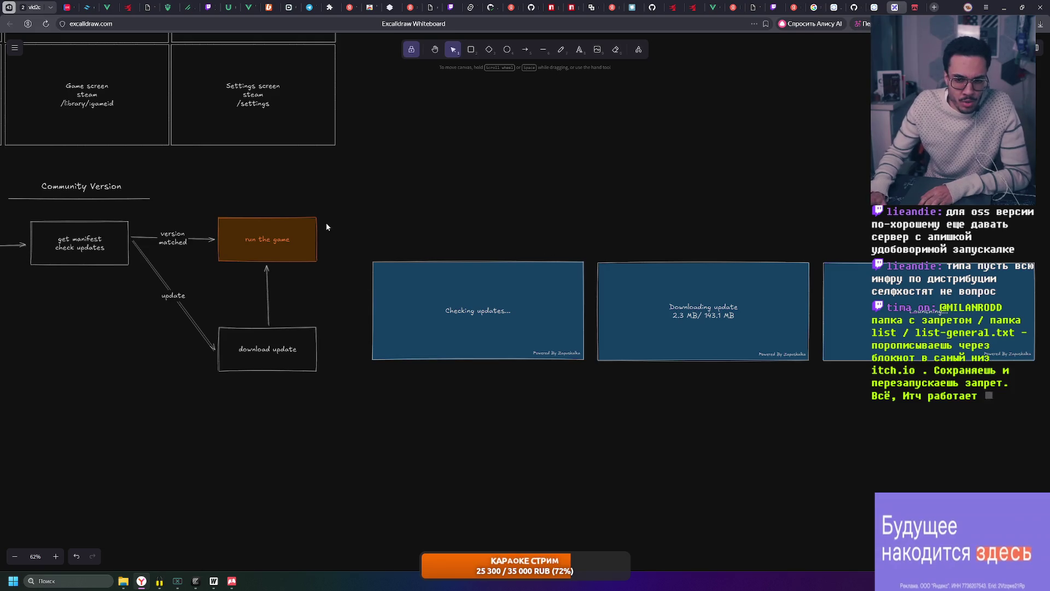
pyautogui.moveTo(558, 370); pyautogui.dragTo(593, 382)
pyautogui.hscroll(-3, 598, 287)
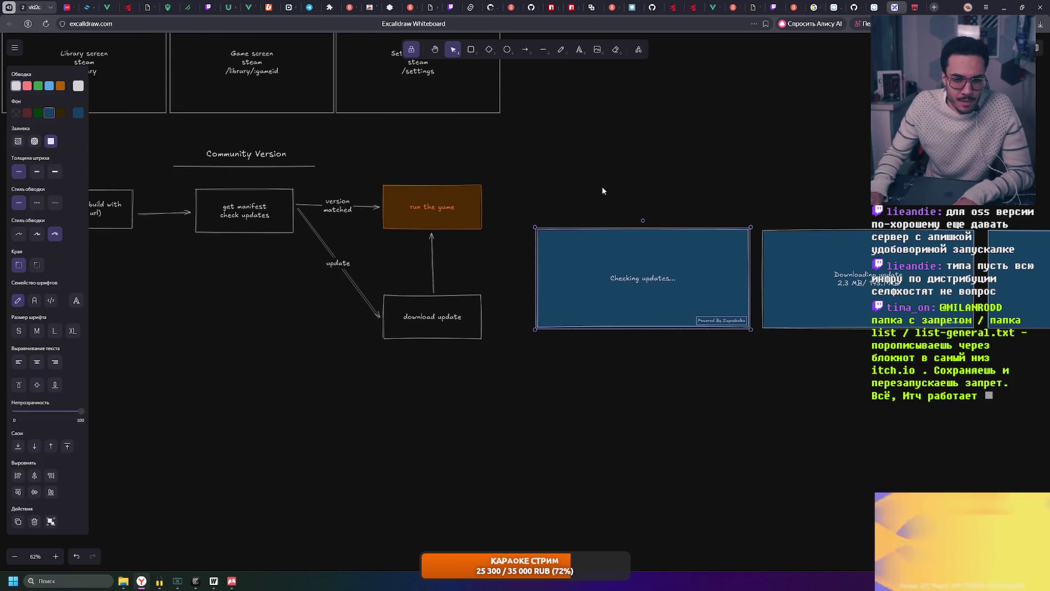
pyautogui.click(633, 157)
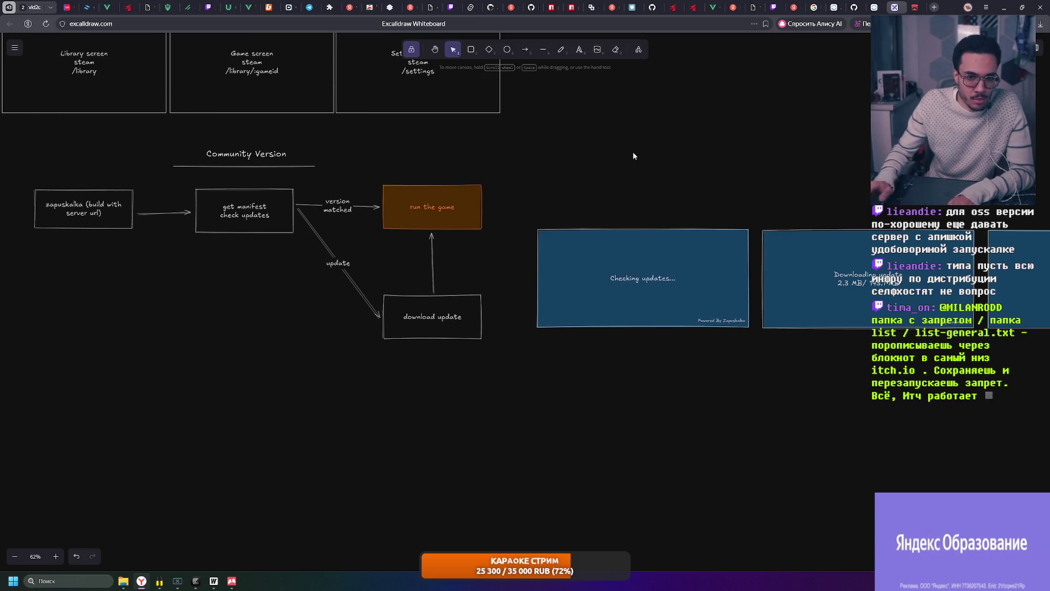
pyautogui.hscroll(1, 692, 193)
pyautogui.scroll(2, 668, 216)
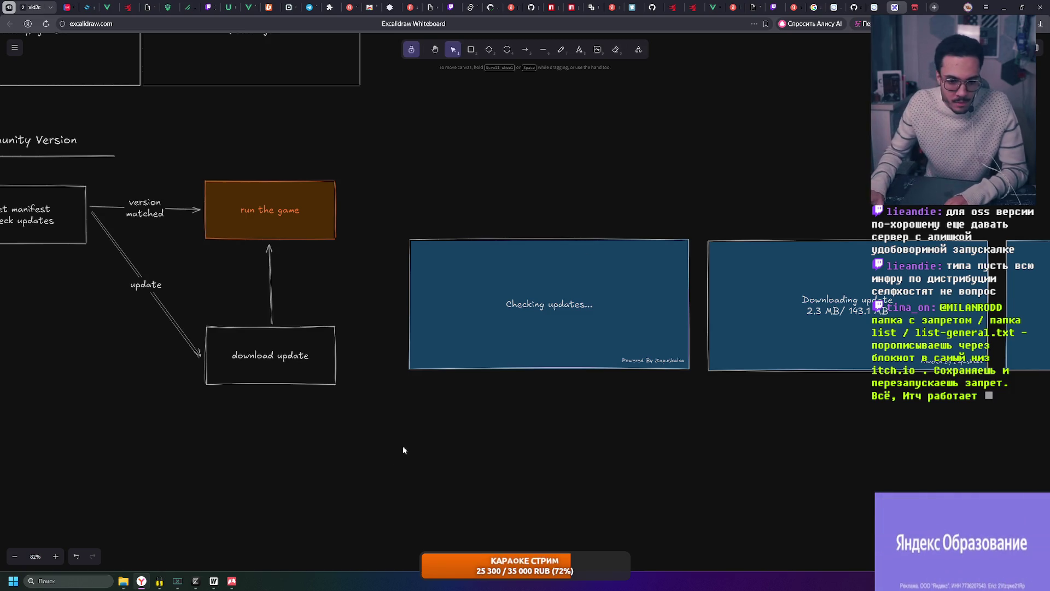
pyautogui.click(213, 582)
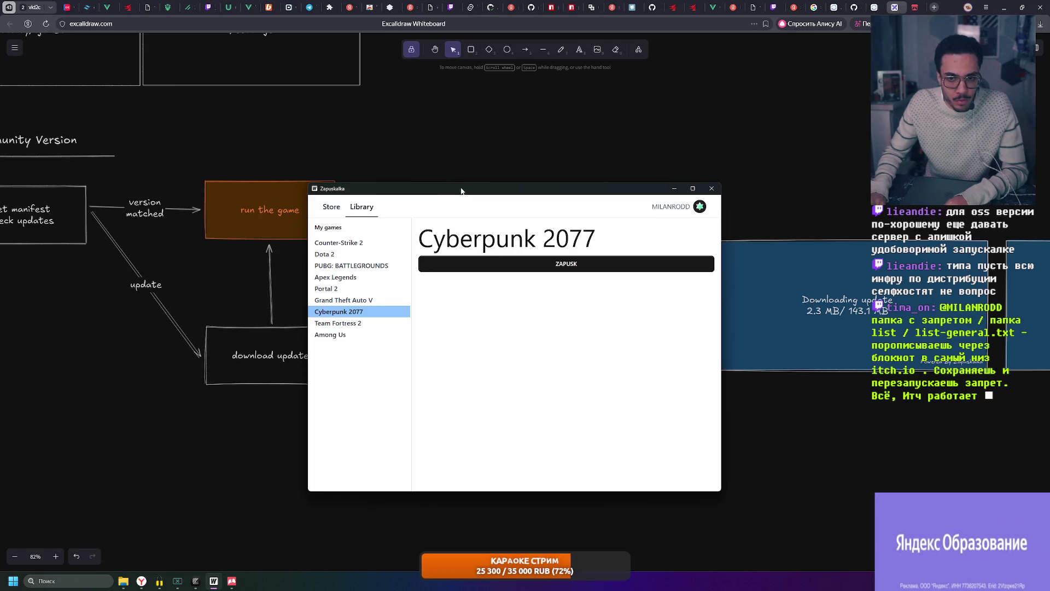
# - Step through Grand Theft Auto V, Portal 2, Dota 2 and Among Us in the library, then hide the launcher
pyautogui.moveTo(460, 192); pyautogui.dragTo(457, 177)
pyautogui.click(343, 284)
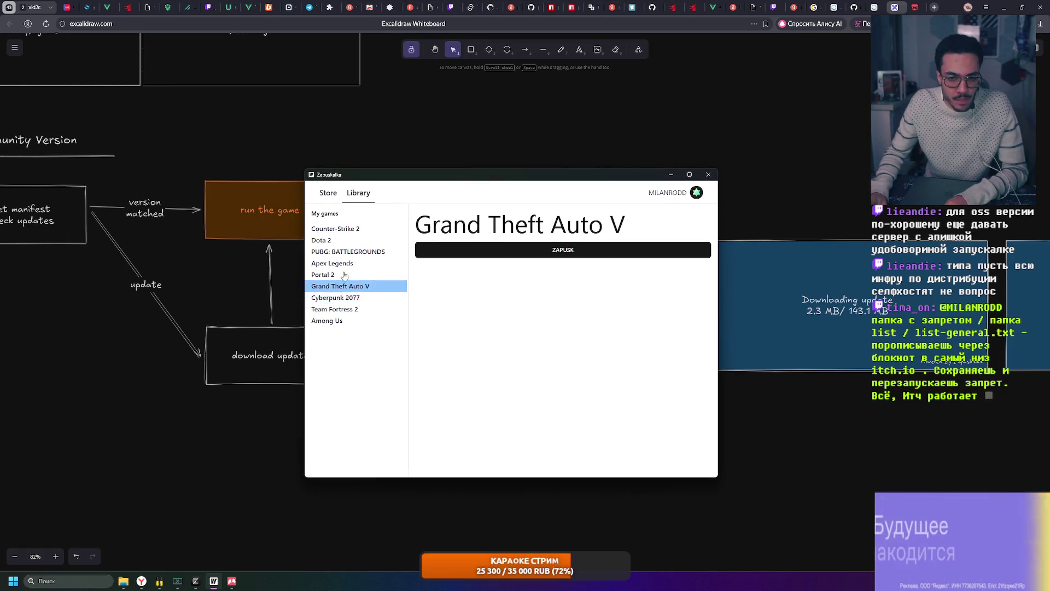
pyautogui.click(351, 238)
pyautogui.click(343, 230)
pyautogui.click(343, 252)
pyautogui.click(341, 309)
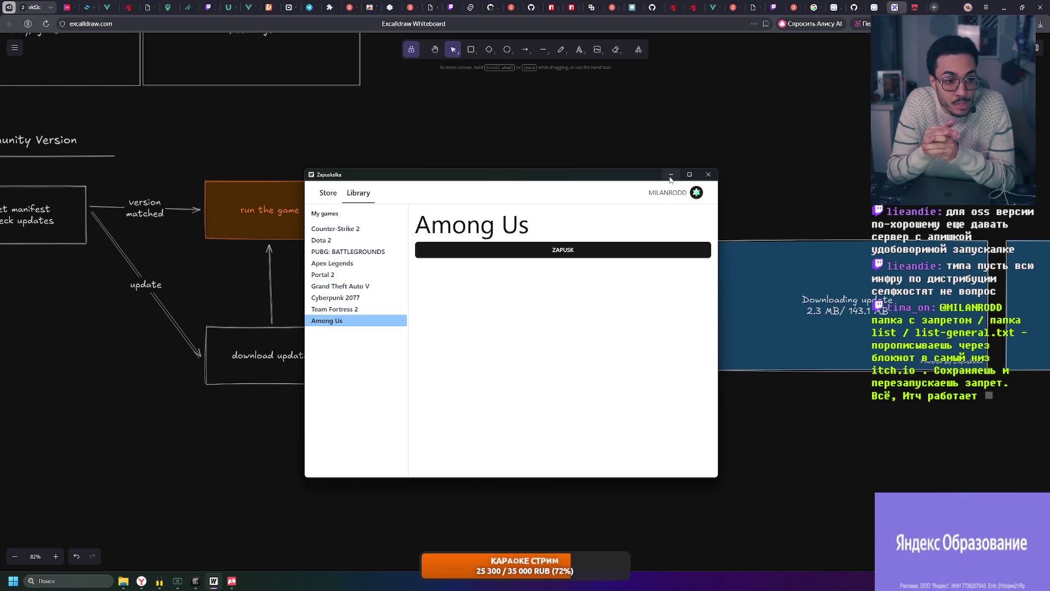
pyautogui.click(671, 175)
pyautogui.hscroll(-5, 189, 192)
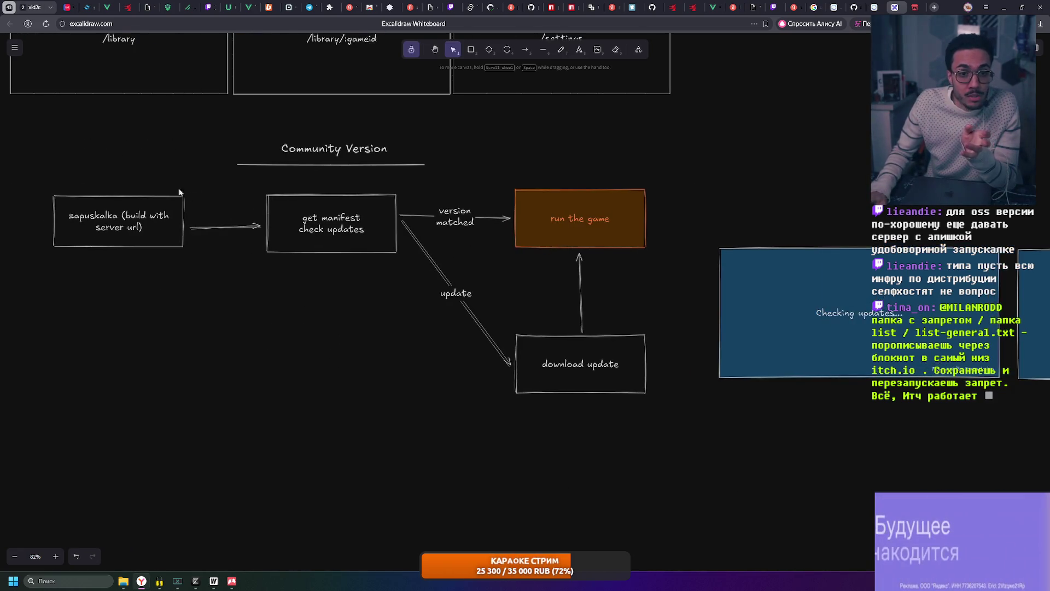
# - Select the Community Version diagram group and nudge it slightly down
pyautogui.moveTo(31, 170); pyautogui.dragTo(233, 278)
pyautogui.click(363, 405)
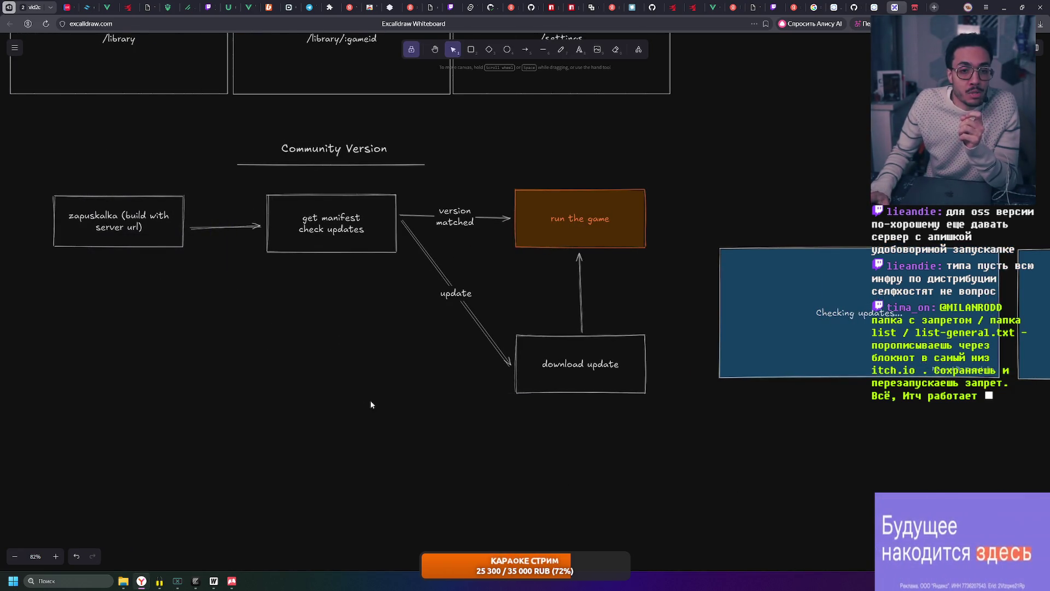
pyautogui.hscroll(-3, 319, 274)
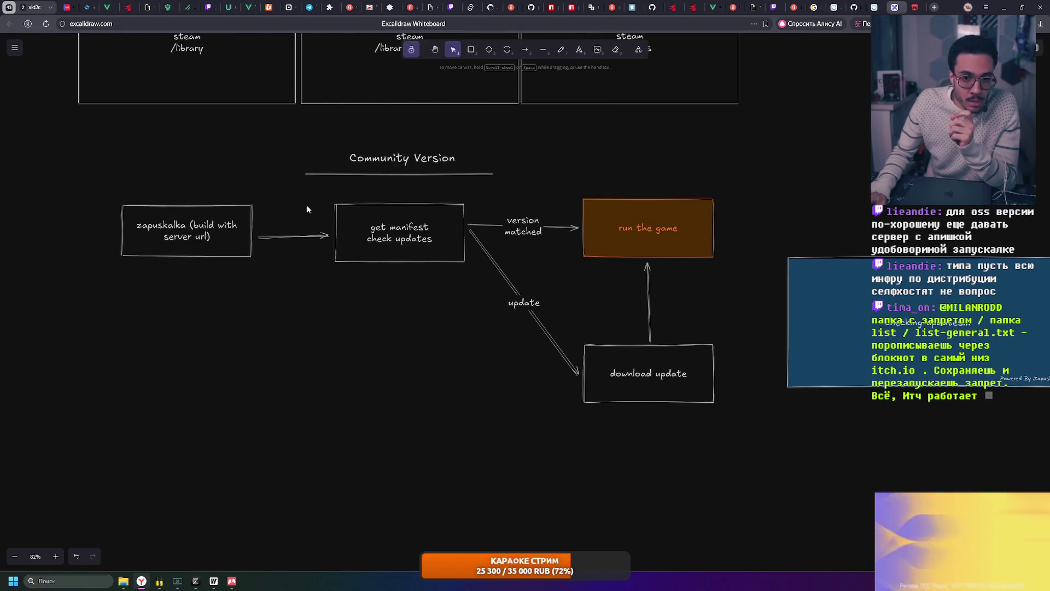
pyautogui.moveTo(327, 191); pyautogui.dragTo(485, 286)
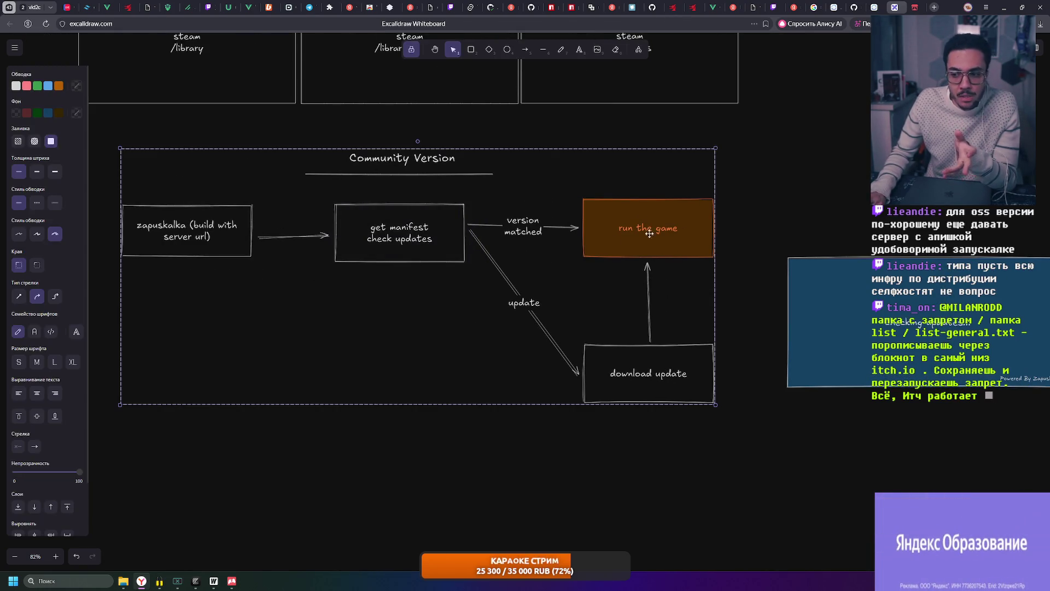
pyautogui.click(782, 201)
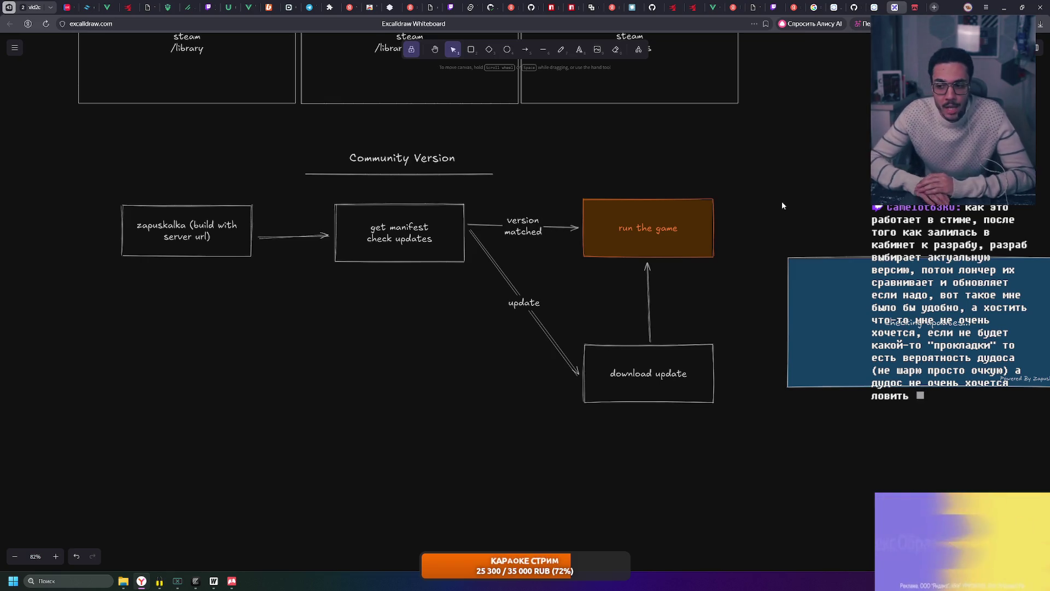
pyautogui.click(200, 237)
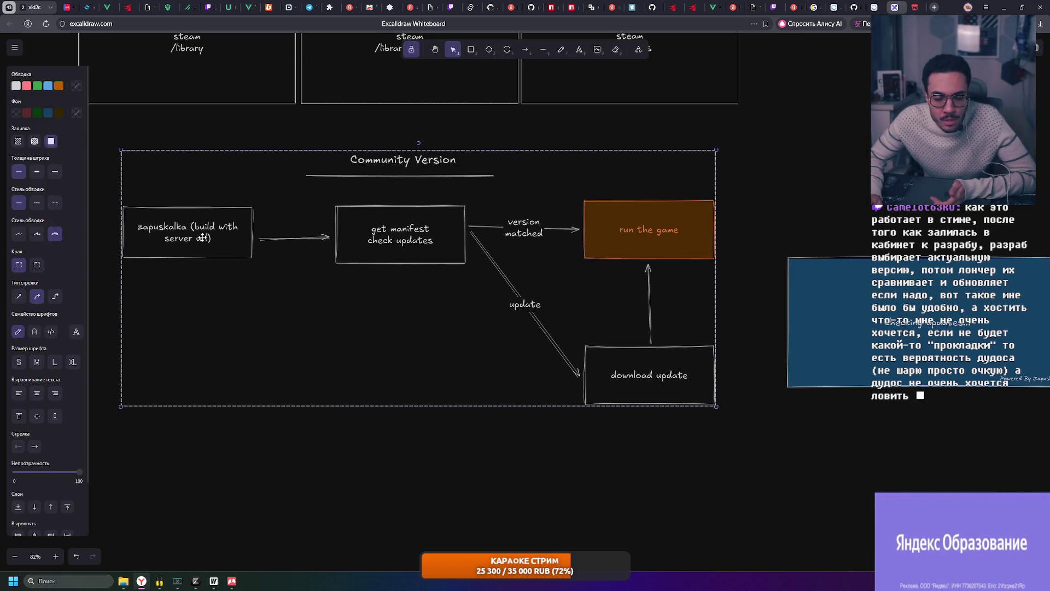
pyautogui.press('Escape')
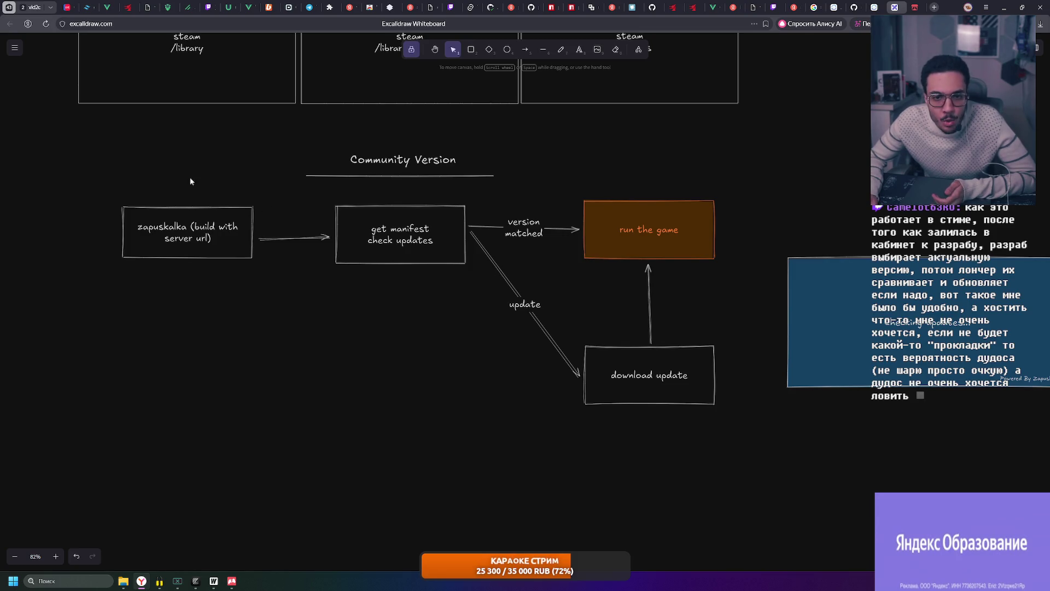
pyautogui.moveTo(452, 244); pyautogui.dragTo(452, 258)
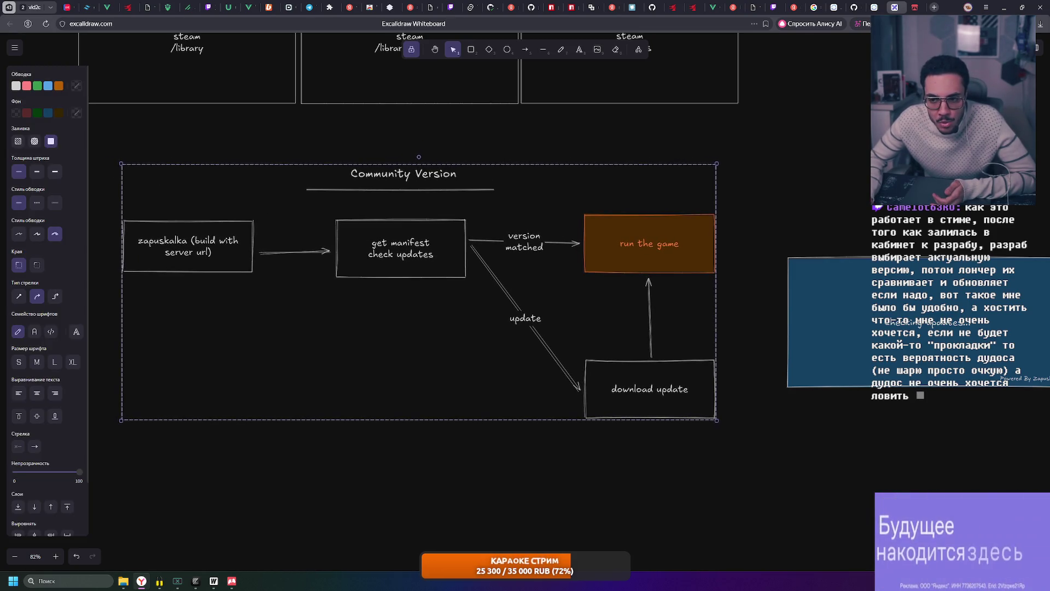
pyautogui.click(733, 192)
pyautogui.keyDown('ctrl'); pyautogui.scroll(-2, 723, 197); pyautogui.keyUp('ctrl')
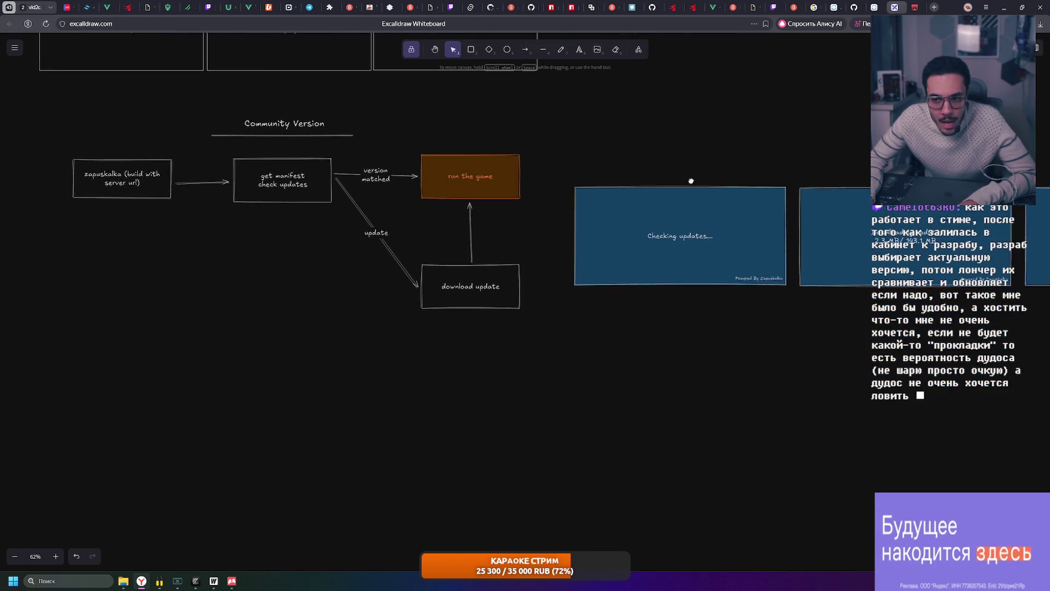
pyautogui.keyDown('ctrl'); pyautogui.scroll(-2, 687, 178); pyautogui.keyUp('ctrl')
pyautogui.keyDown('ctrl'); pyautogui.scroll(-2, 684, 211); pyautogui.keyUp('ctrl')
# - Shift the blue launcher screen mockups slightly left, then bring the Zapuskalka launcher back up
pyautogui.moveTo(536, 185); pyautogui.dragTo(1034, 339)
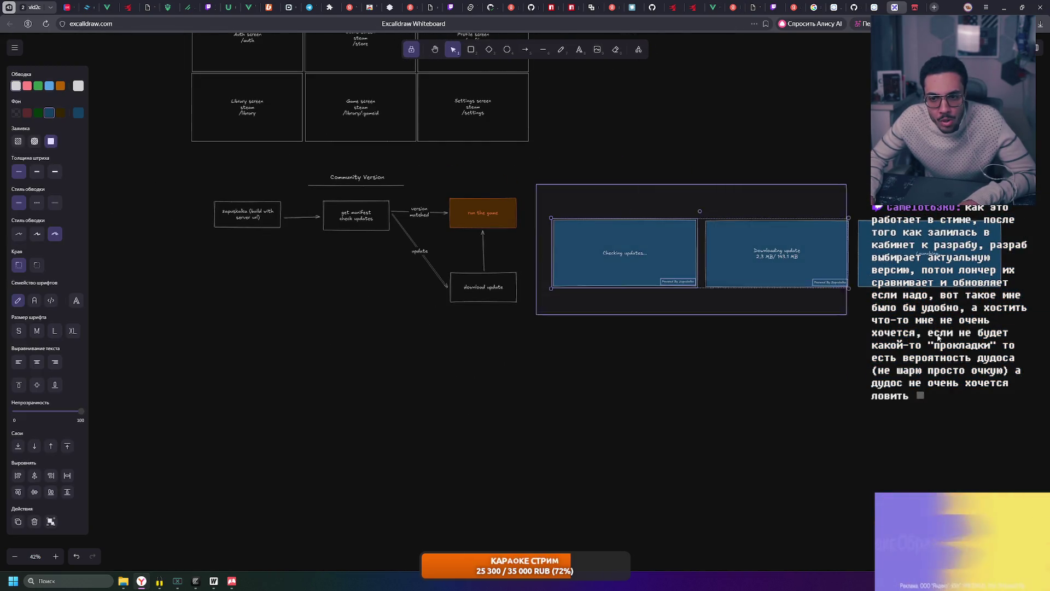
pyautogui.moveTo(624, 266); pyautogui.dragTo(608, 266)
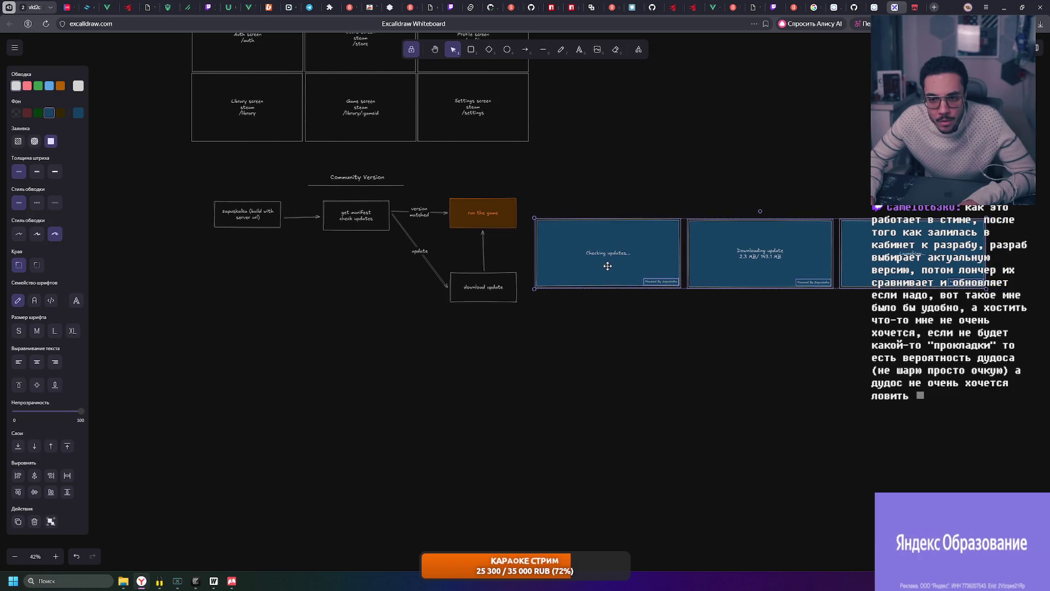
pyautogui.click(331, 462)
pyautogui.click(232, 581)
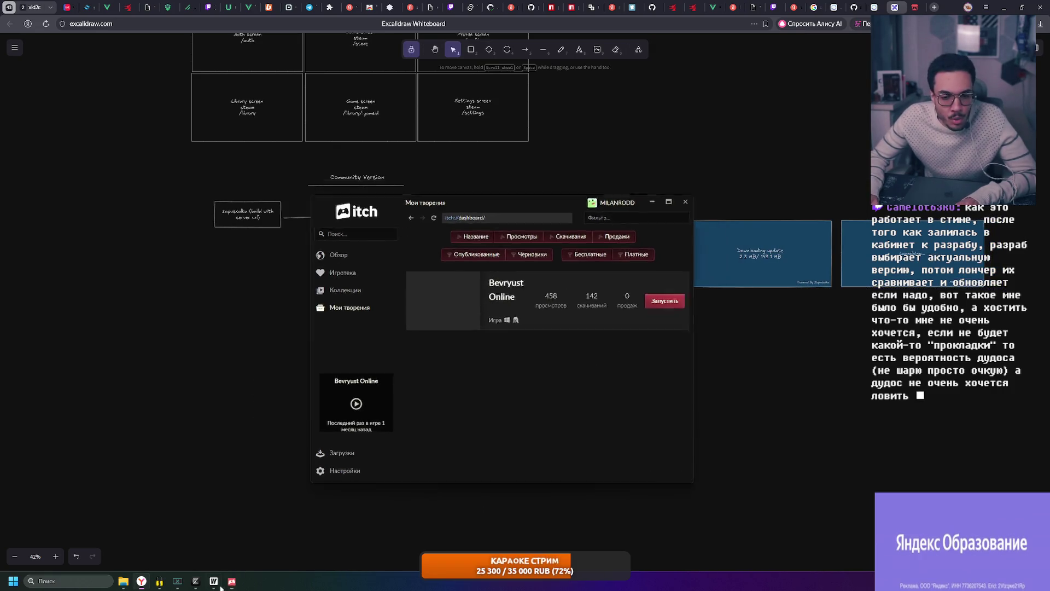
pyautogui.moveTo(441, 169); pyautogui.dragTo(438, 153)
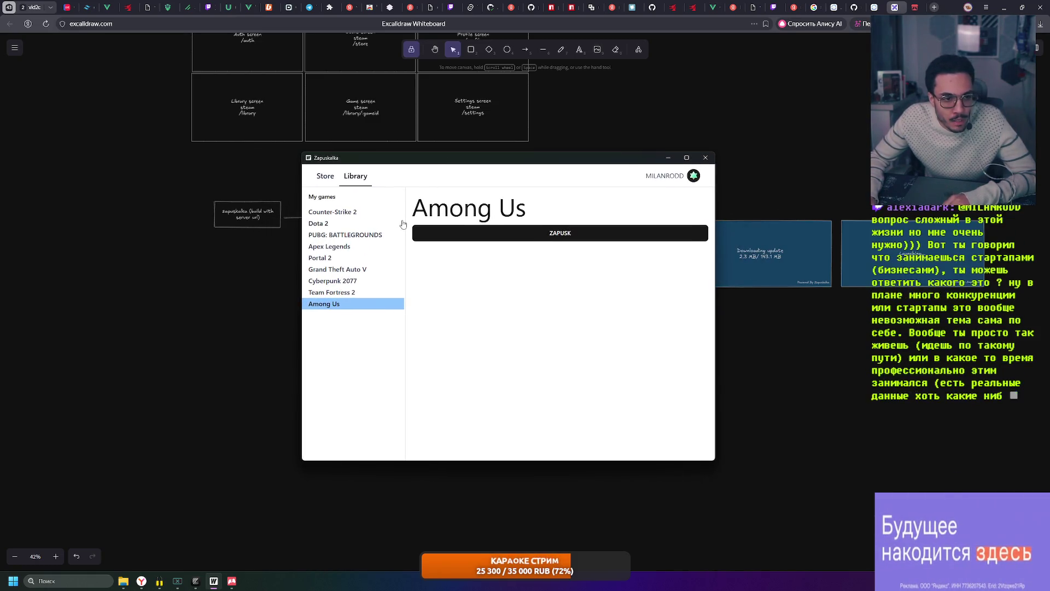
# - Browse Apex Legends and PUBG: BATTLEGROUNDS, landing on the Cyberpunk 2077 library page
pyautogui.click(353, 246)
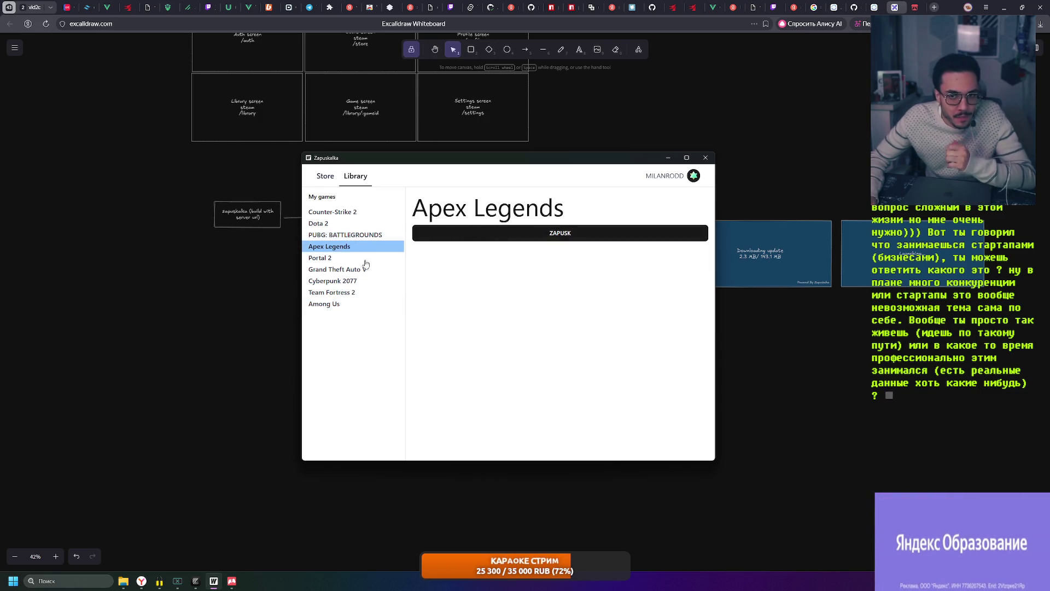
pyautogui.click(361, 281)
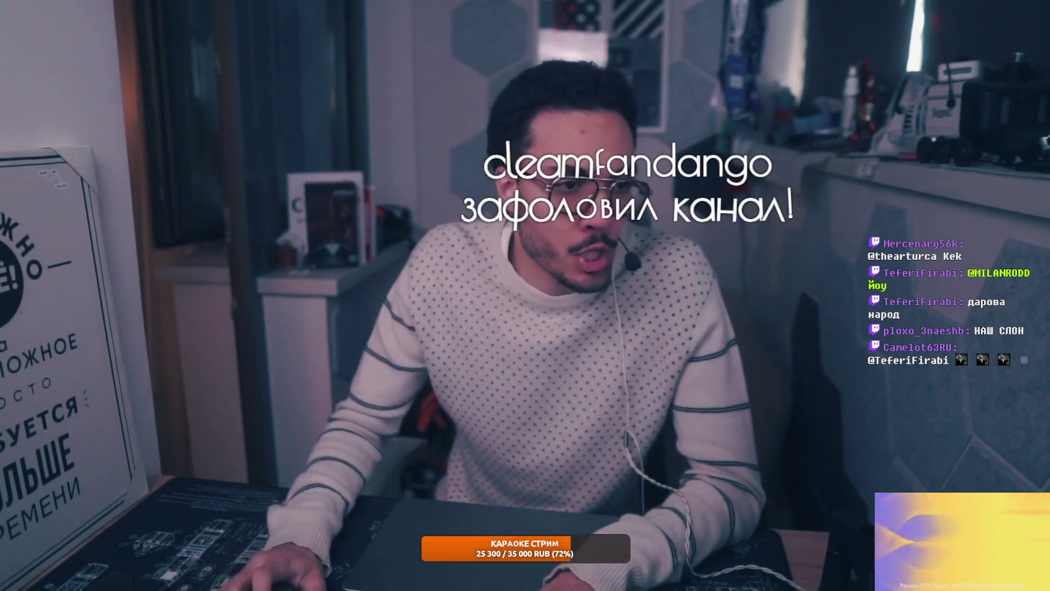
pyautogui.keyDown('ctrl'); pyautogui.scroll(2, 311, 251); pyautogui.keyUp('ctrl')
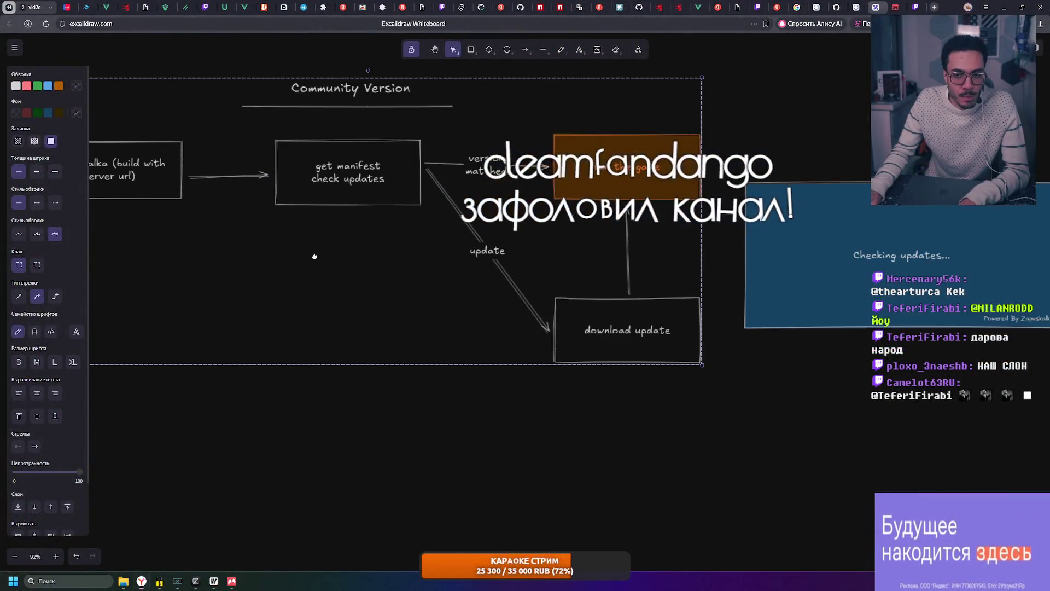
pyautogui.keyDown('ctrl'); pyautogui.scroll(2, 499, 318); pyautogui.keyUp('ctrl')
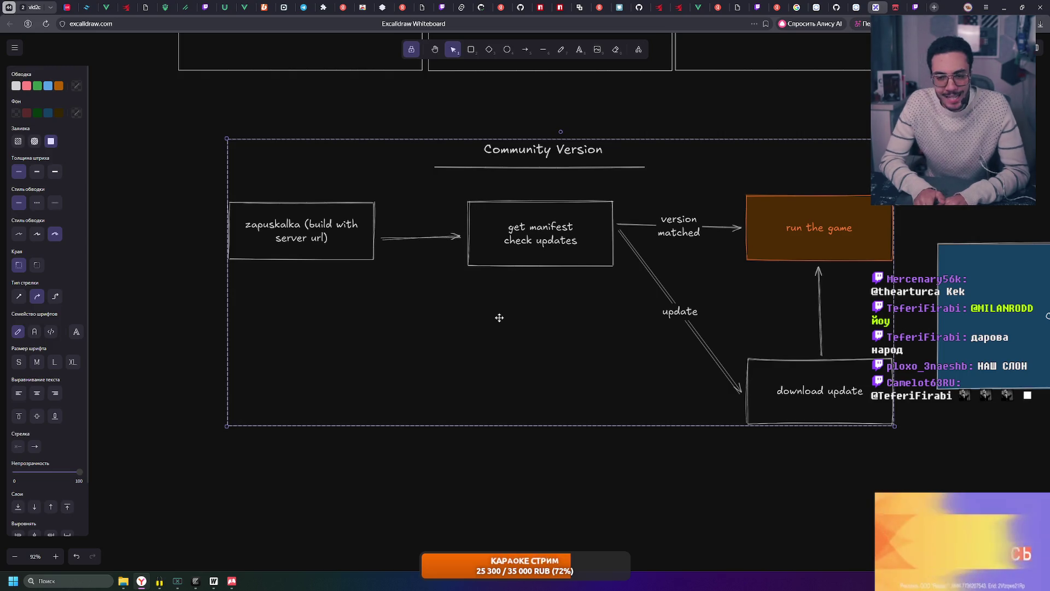
pyautogui.moveTo(205, 106)
pyautogui.mouseDown()
pyautogui.moveTo(854, 477)
pyautogui.moveTo(936, 470)
pyautogui.moveTo(199, 109)
pyautogui.mouseUp()
pyautogui.click(310, 127)
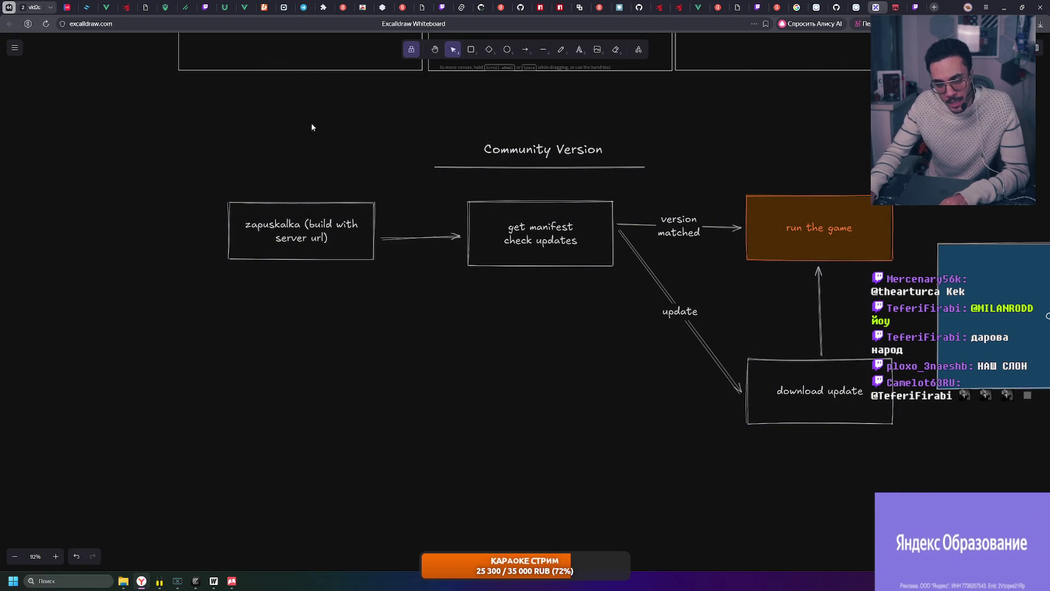
pyautogui.keyDown('ctrl'); pyautogui.scroll(-2, 754, 185); pyautogui.keyUp('ctrl')
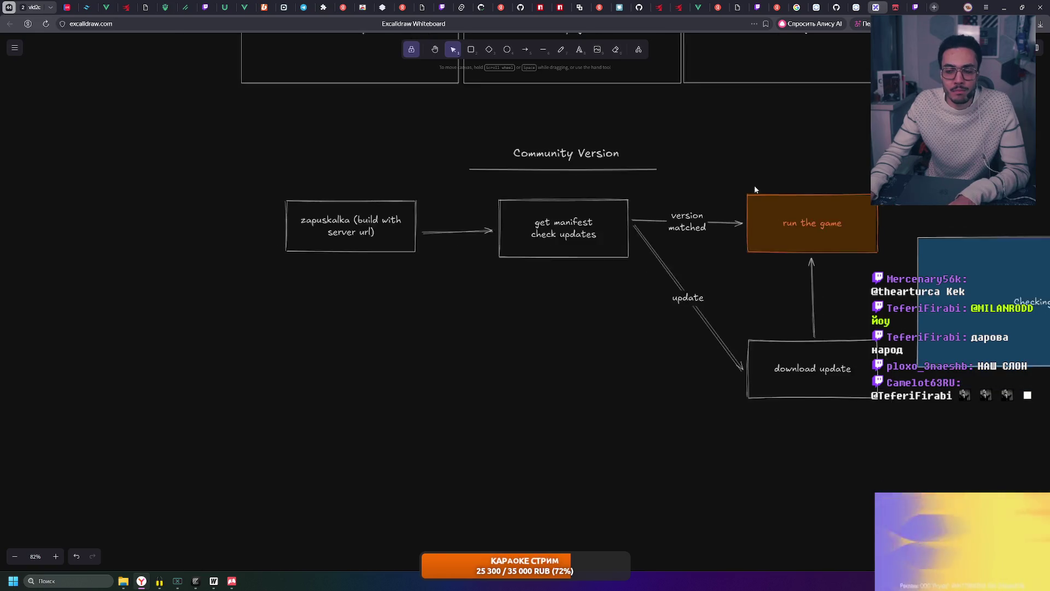
pyautogui.keyDown('ctrl'); pyautogui.scroll(-1, 754, 185); pyautogui.keyUp('ctrl')
pyautogui.keyDown('ctrl'); pyautogui.scroll(-1, 313, 240); pyautogui.keyUp('ctrl')
pyautogui.moveTo(309, 324); pyautogui.dragTo(646, 439)
pyautogui.moveTo(94, 176)
pyautogui.mouseDown()
pyautogui.moveTo(85, 153)
pyautogui.moveTo(628, 432)
pyautogui.moveTo(640, 420)
pyautogui.mouseUp()
pyautogui.click(640, 421)
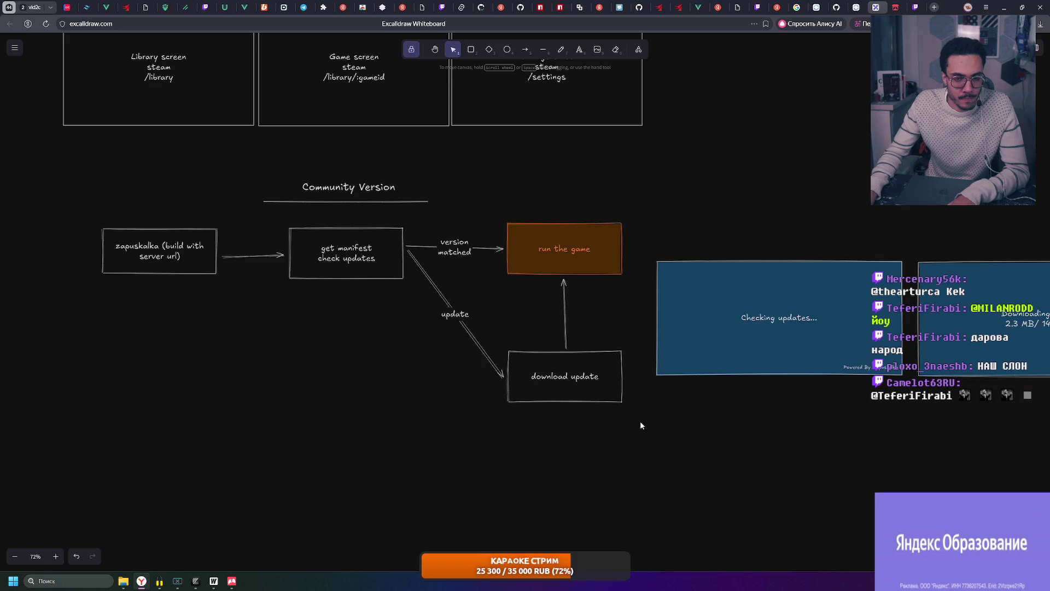
pyautogui.keyDown('ctrl'); pyautogui.scroll(3, 236, 239); pyautogui.keyUp('ctrl')
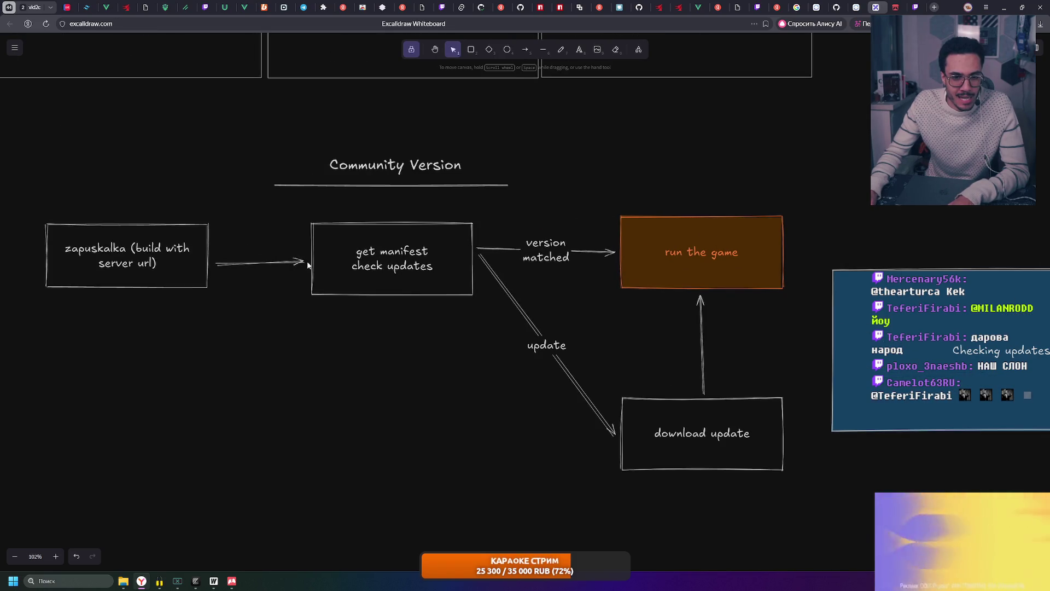
pyautogui.moveTo(308, 265); pyautogui.dragTo(421, 268)
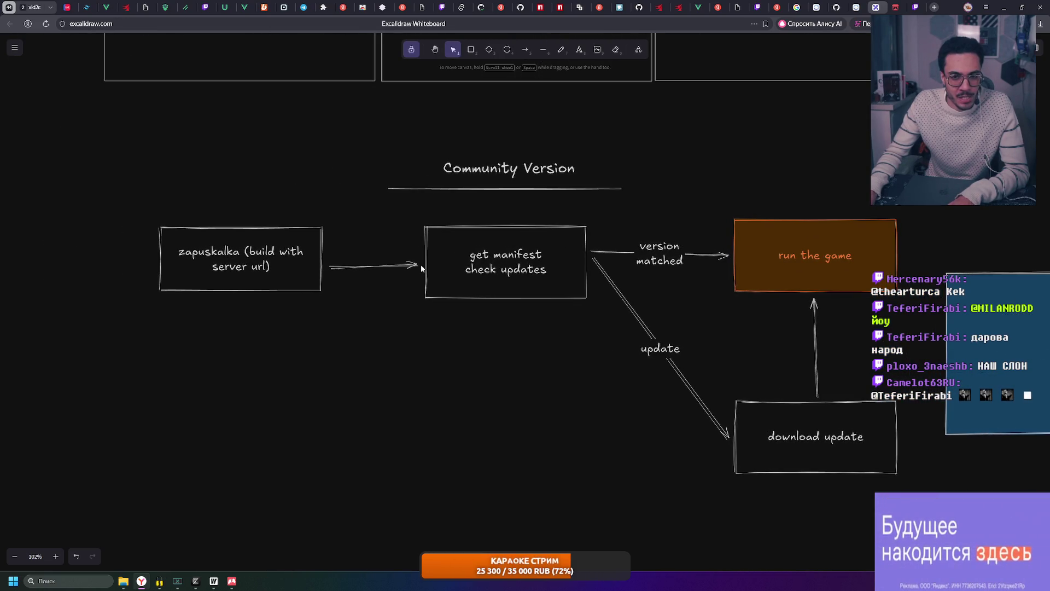
pyautogui.scroll(1, 421, 268)
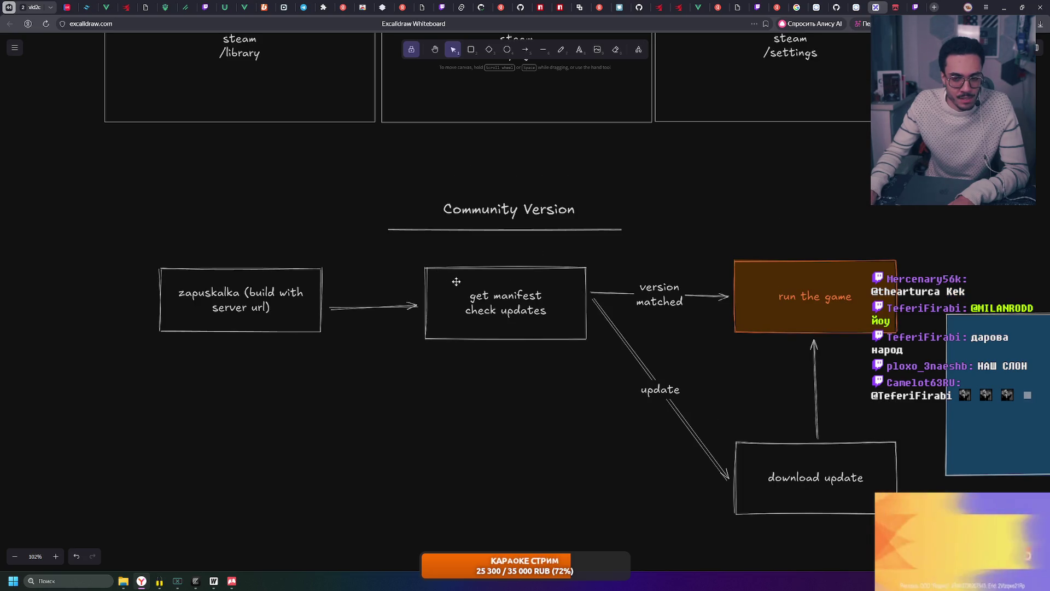
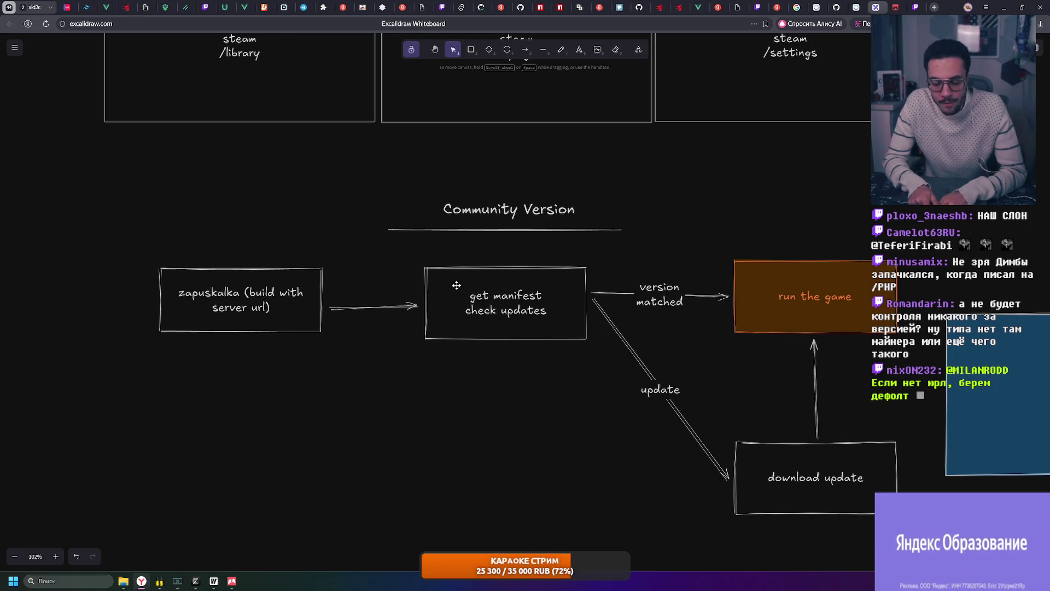
pyautogui.hscroll(5, 824, 224)
# - Paste the Downloading update mockup beside the Checking updates screen and clear stray selections
pyautogui.hotkey('ctrl', 'v')
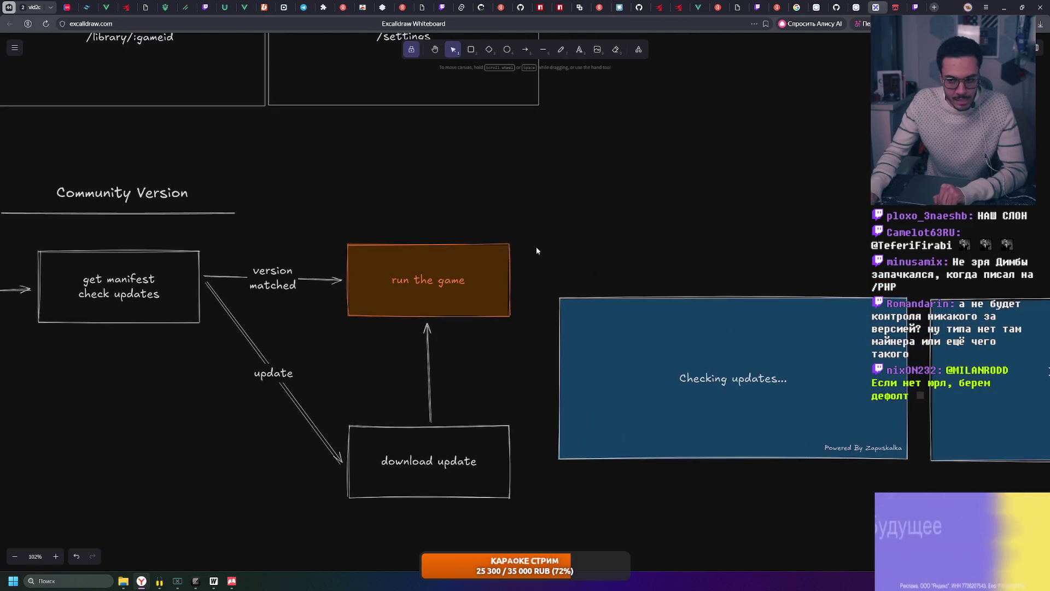
pyautogui.moveTo(546, 274); pyautogui.dragTo(930, 502)
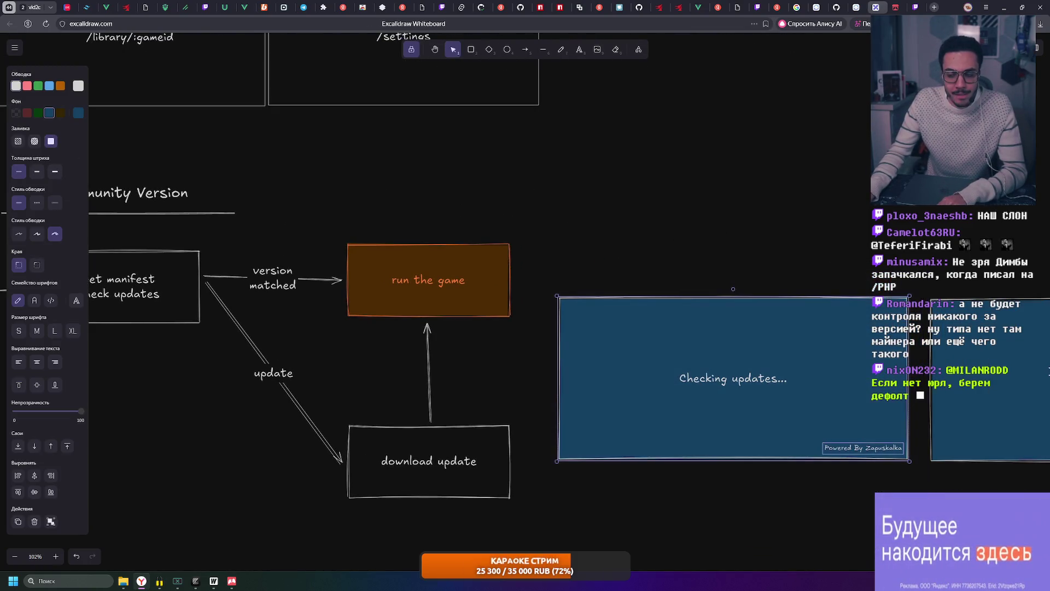
pyautogui.click(531, 443)
pyautogui.hscroll(5, 531, 443)
pyautogui.moveTo(550, 223)
pyautogui.mouseDown()
pyautogui.moveTo(930, 454)
pyautogui.moveTo(569, 462)
pyautogui.moveTo(926, 198)
pyautogui.mouseUp()
pyautogui.click(928, 453)
# - Nudge the Downloading update mockup up one step so it aligns with Checking updates
pyautogui.click(552, 450)
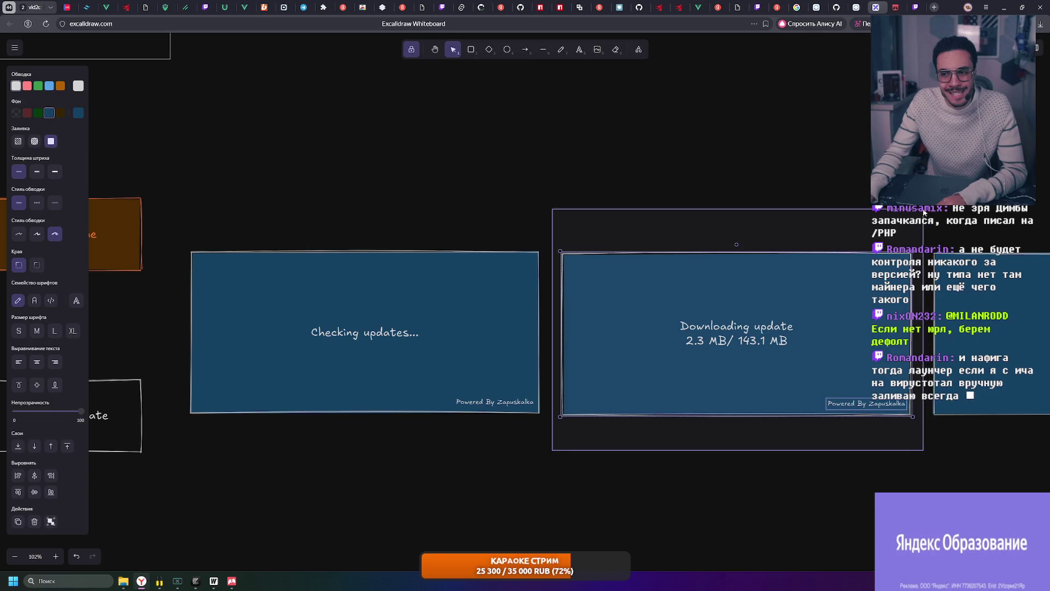
pyautogui.press('Up')
pyautogui.press('Up')
pyautogui.press('Up')
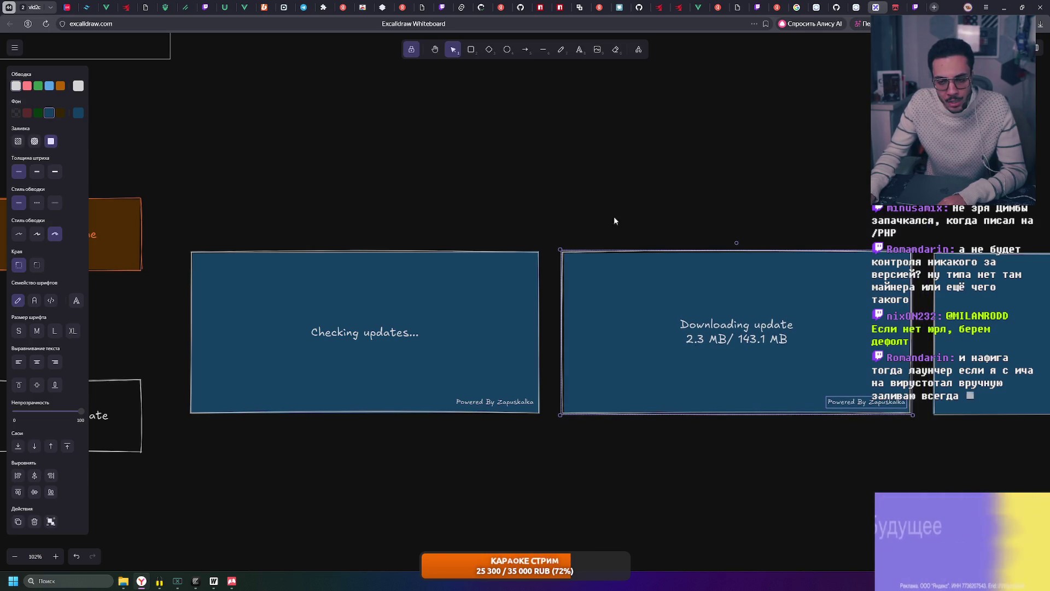
pyautogui.click(584, 201)
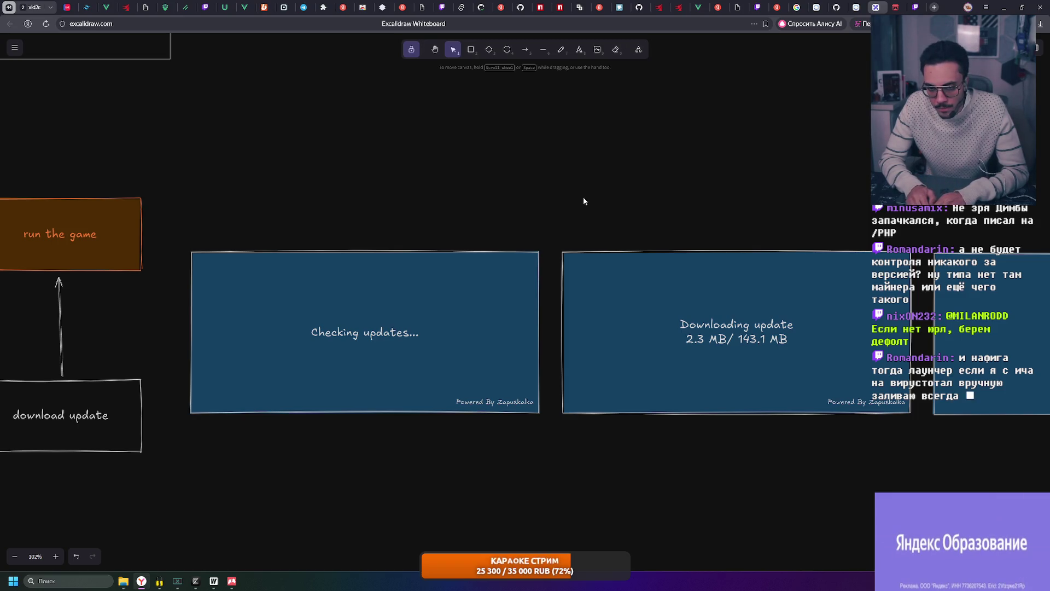
pyautogui.scroll(-3, 583, 200)
pyautogui.scroll(-3, 477, 244)
pyautogui.scroll(-2, 390, 230)
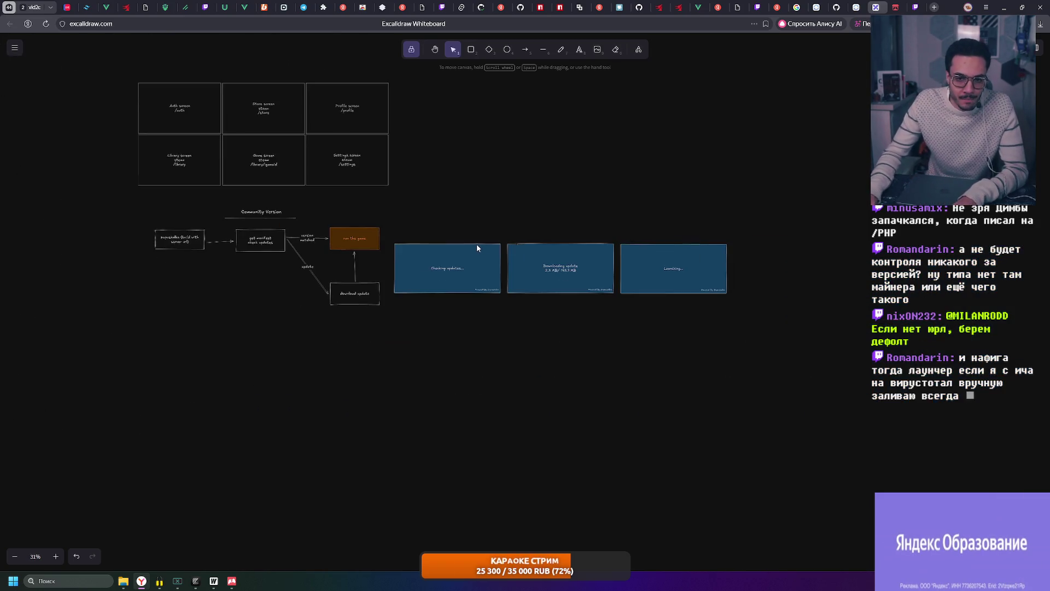
pyautogui.scroll(5, 268, 227)
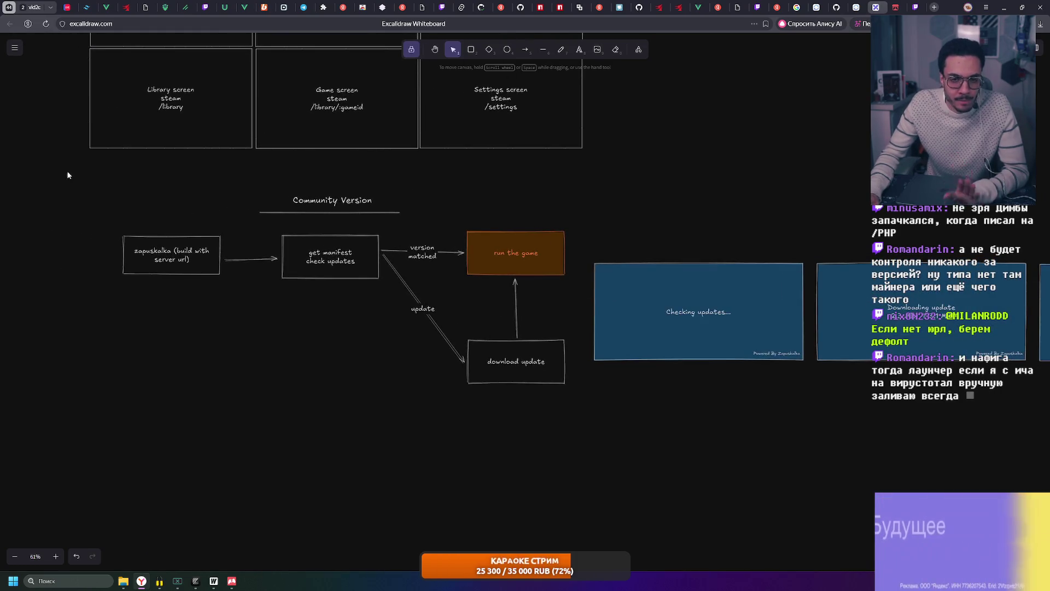
pyautogui.click(269, 227)
pyautogui.scroll(-3, 933, 424)
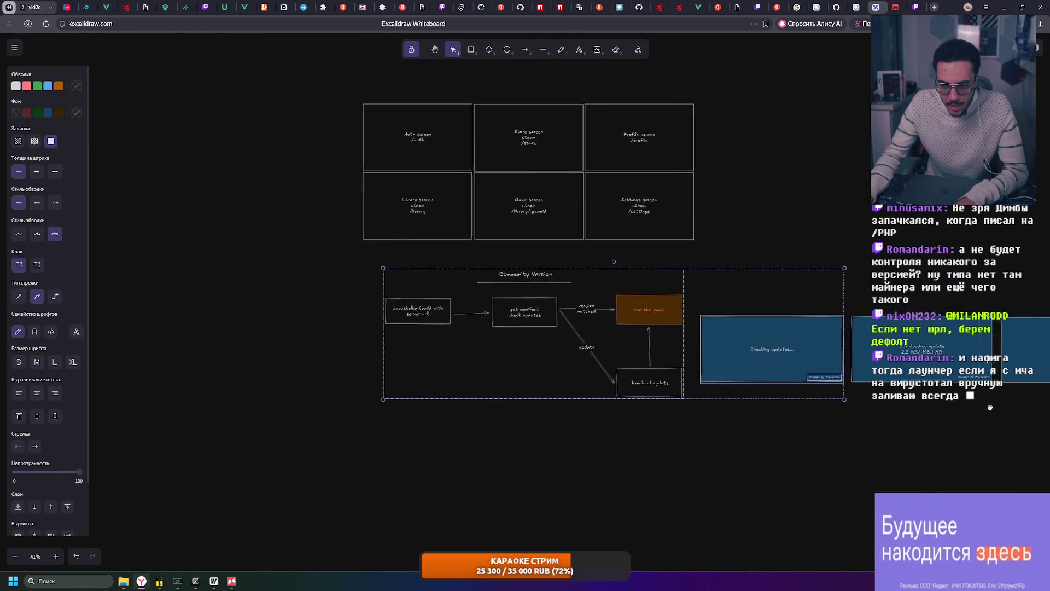
pyautogui.hscroll(3, 824, 340)
pyautogui.hotkey('alt', 'Tab')
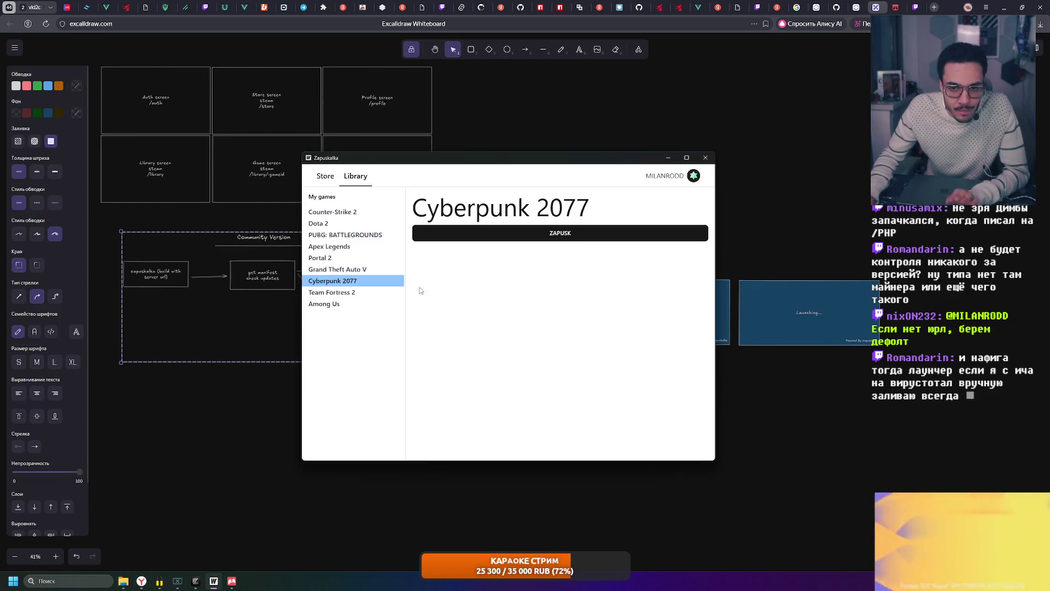
pyautogui.moveTo(440, 168); pyautogui.dragTo(542, 178)
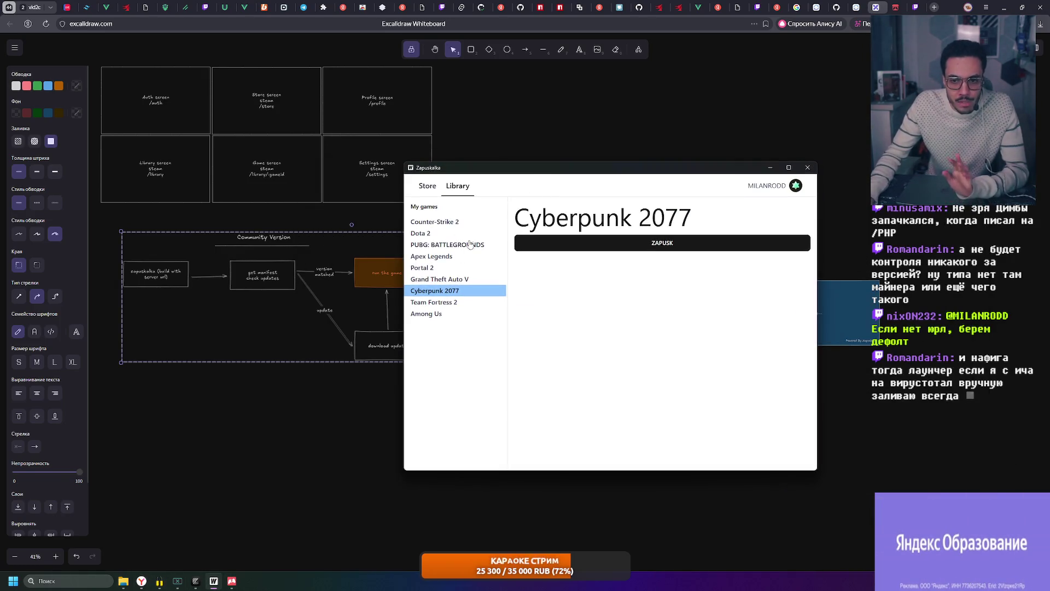
pyautogui.click(447, 244)
pyautogui.click(774, 167)
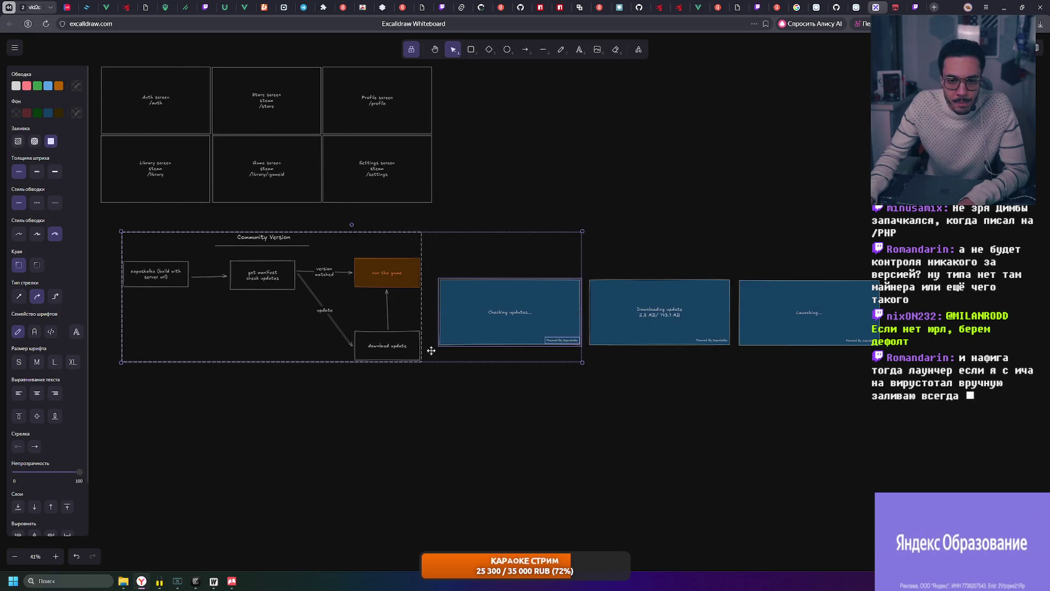
pyautogui.scroll(5, 222, 293)
pyautogui.scroll(-2, 238, 295)
pyautogui.click(230, 352)
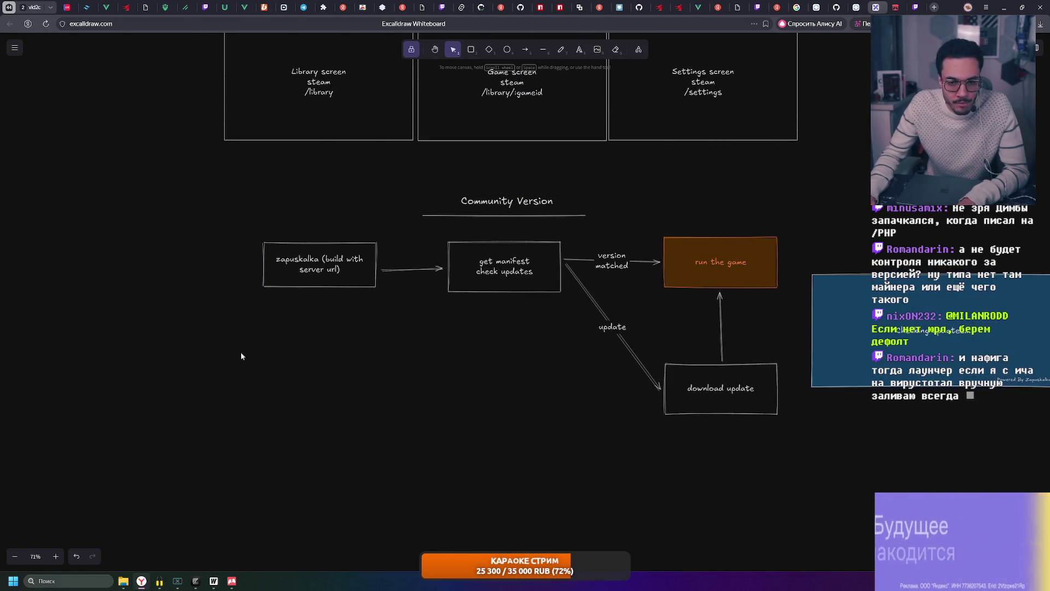
pyautogui.hscroll(5, 206, 312)
pyautogui.scroll(3, 188, 277)
pyautogui.moveTo(203, 245)
pyautogui.mouseDown()
pyautogui.moveTo(544, 452)
pyautogui.moveTo(213, 241)
pyautogui.mouseUp()
pyautogui.click(596, 457)
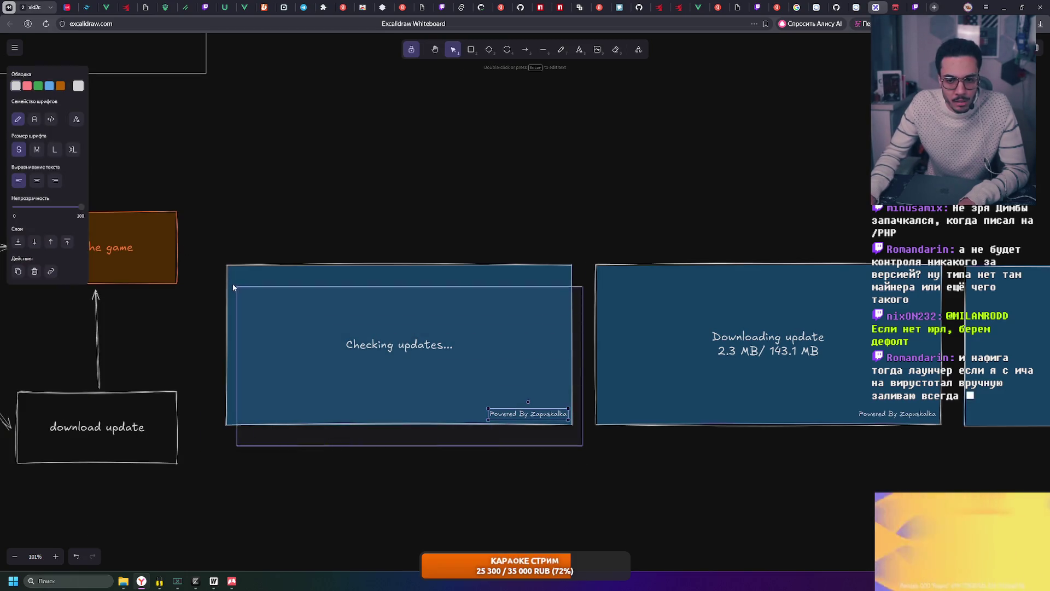
pyautogui.click(208, 236)
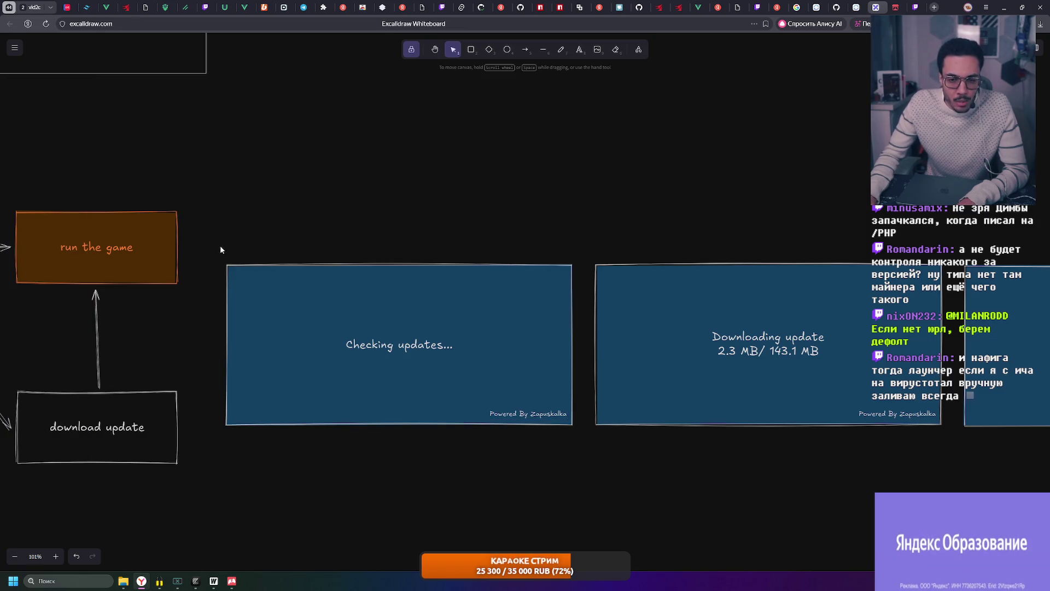
pyautogui.hscroll(5, 715, 284)
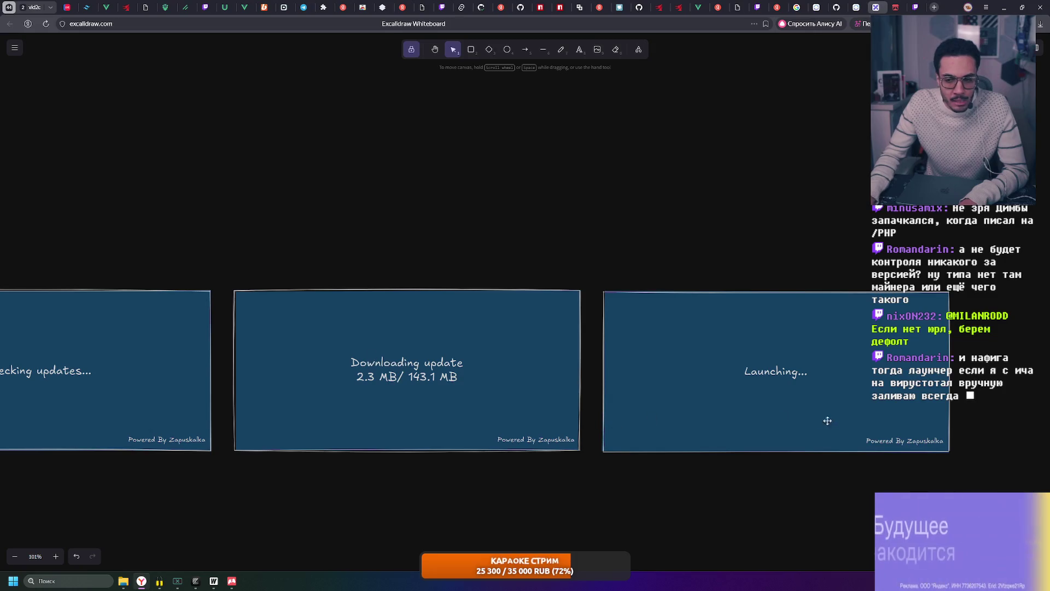
pyautogui.hscroll(3, 489, 322)
pyautogui.moveTo(388, 239); pyautogui.dragTo(812, 466)
pyautogui.click(813, 467)
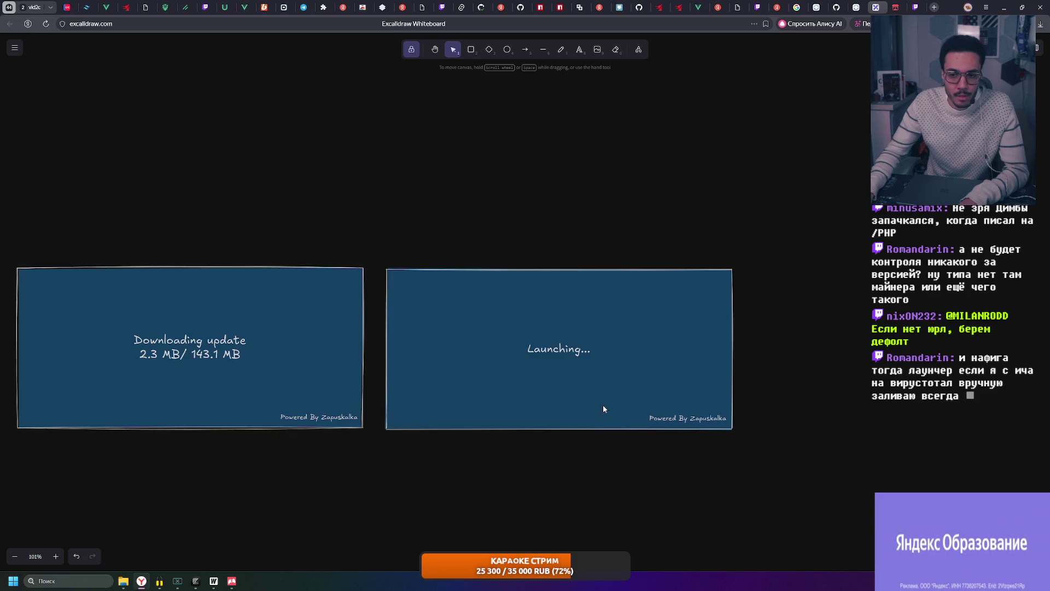
pyautogui.keyDown('ctrl'); pyautogui.scroll(-3, 603, 407); pyautogui.keyUp('ctrl')
pyautogui.hscroll(-4, 698, 240)
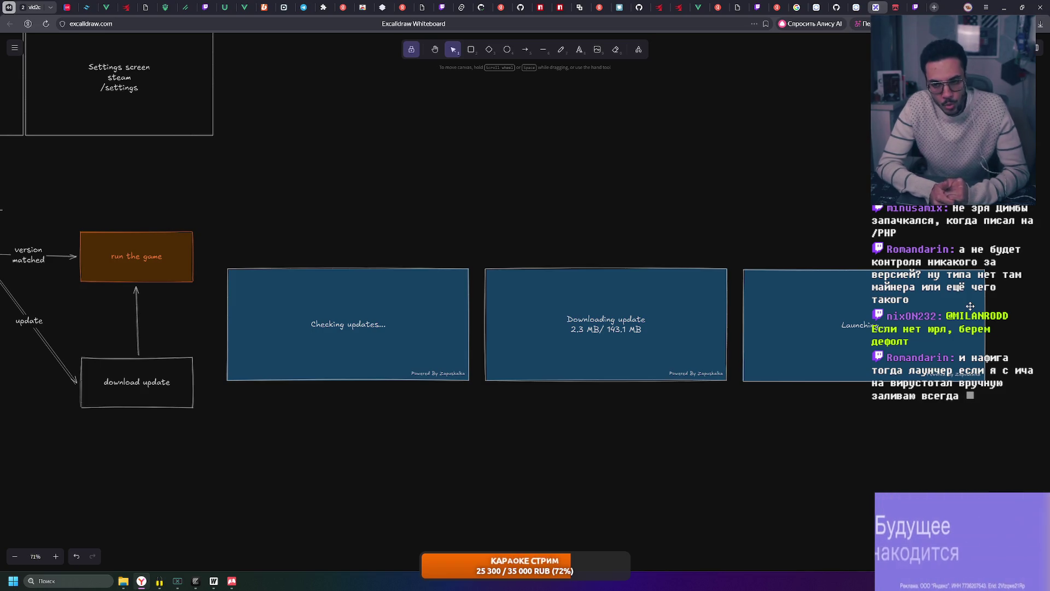
pyautogui.moveTo(976, 420)
pyautogui.mouseDown()
pyautogui.moveTo(996, 415)
pyautogui.moveTo(732, 251)
pyautogui.mouseUp()
pyautogui.click(733, 250)
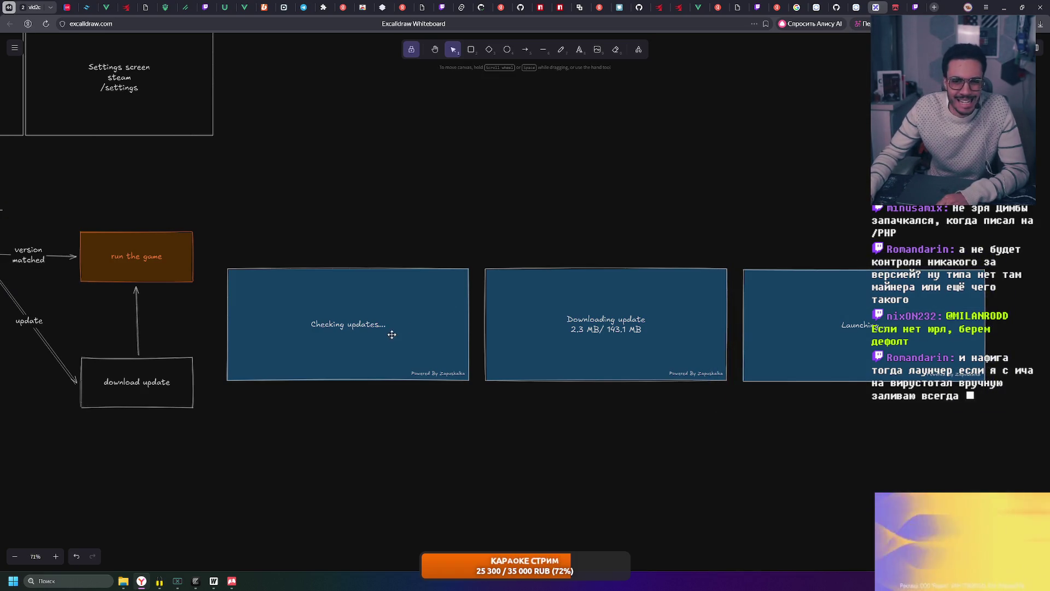
pyautogui.hscroll(-5, 715, 213)
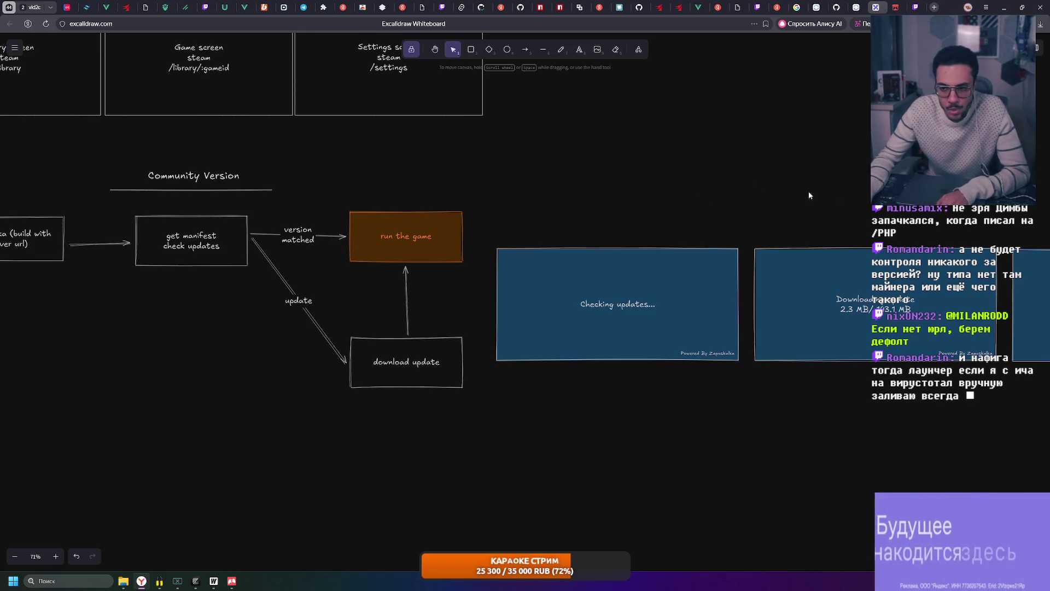
pyautogui.hscroll(5, 397, 195)
pyautogui.click(543, 278)
pyautogui.click(818, 395)
pyautogui.moveTo(825, 374); pyautogui.dragTo(504, 200)
pyautogui.click(502, 205)
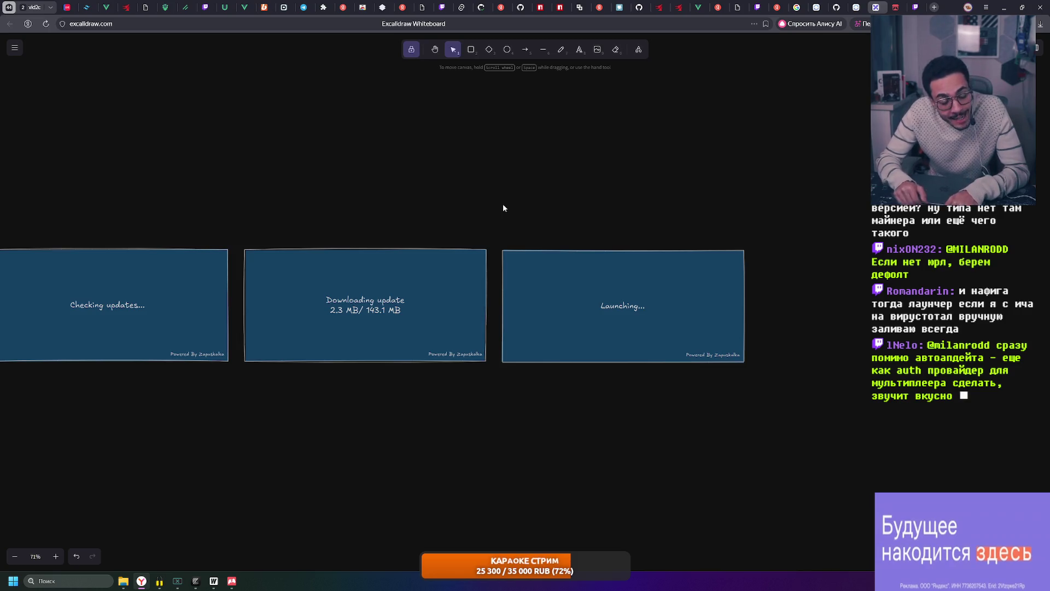
pyautogui.moveTo(231, 580)
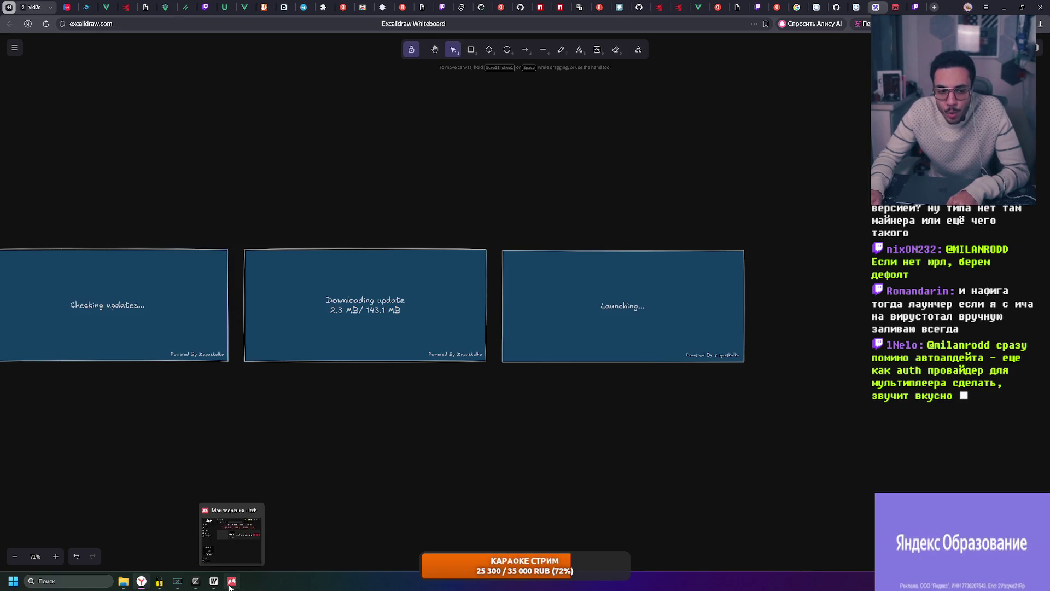
pyautogui.hscroll(-5, 339, 387)
# - Leave the whiteboard, show the desktop and bring up the Zapuskalka launcher's game library
pyautogui.moveTo(277, 224); pyautogui.dragTo(542, 393)
pyautogui.click(539, 430)
pyautogui.hscroll(-3, 504, 293)
pyautogui.hscroll(-2, 505, 295)
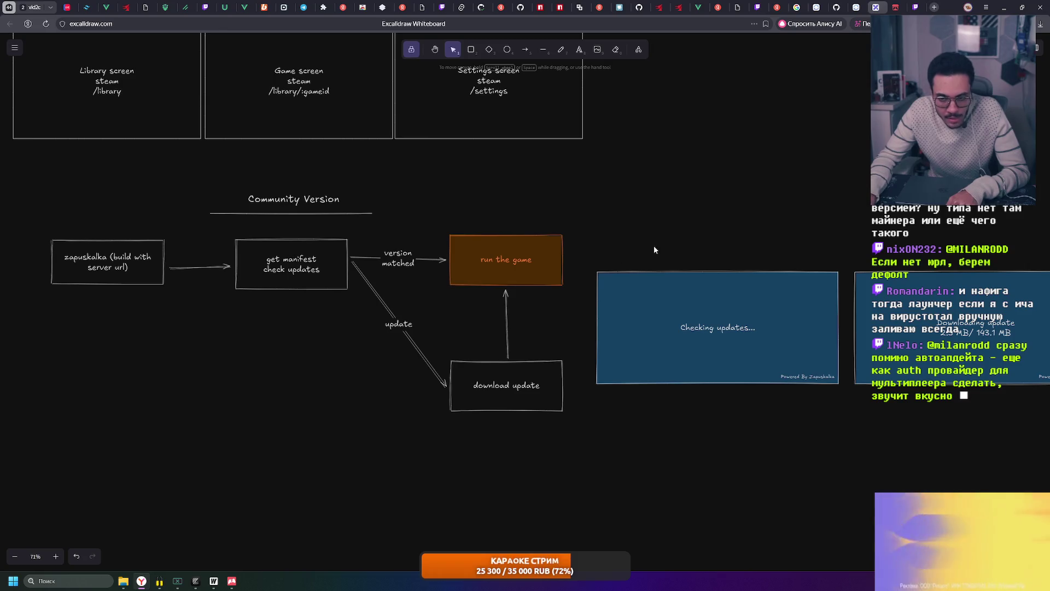
pyautogui.press('super+d')
pyautogui.click(214, 580)
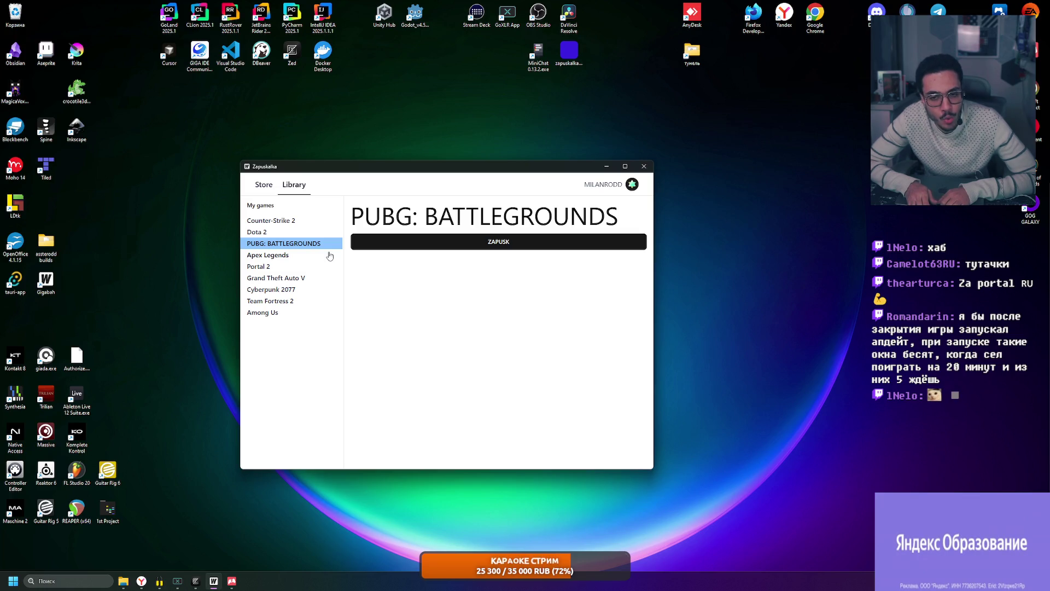
# - Reposition the Zapuskalka window toward the desktop centre and enlarge it slightly
pyautogui.moveTo(421, 169); pyautogui.dragTo(337, 82)
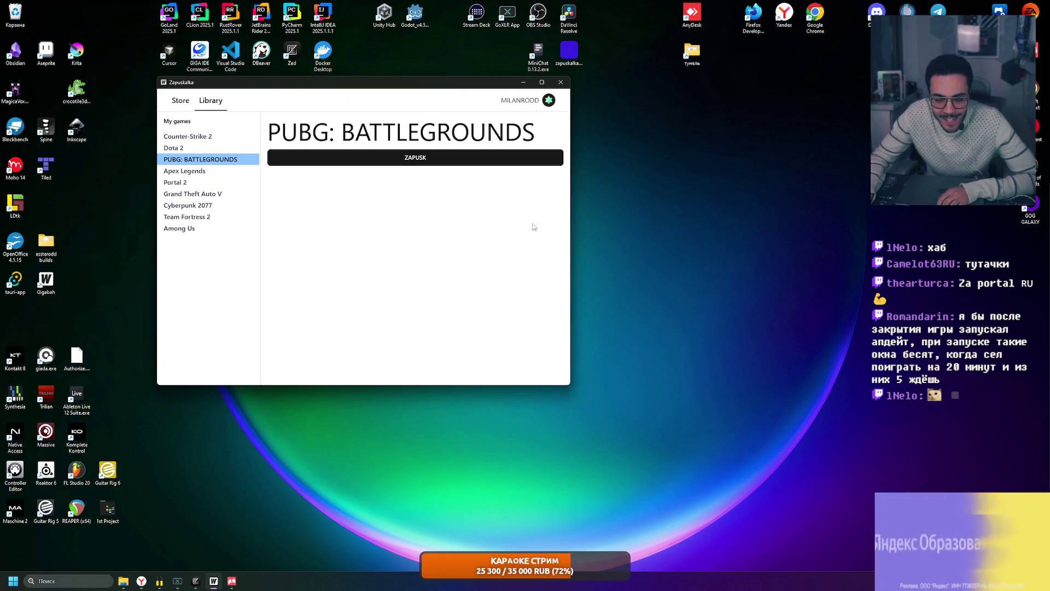
pyautogui.moveTo(569, 384); pyautogui.dragTo(591, 393)
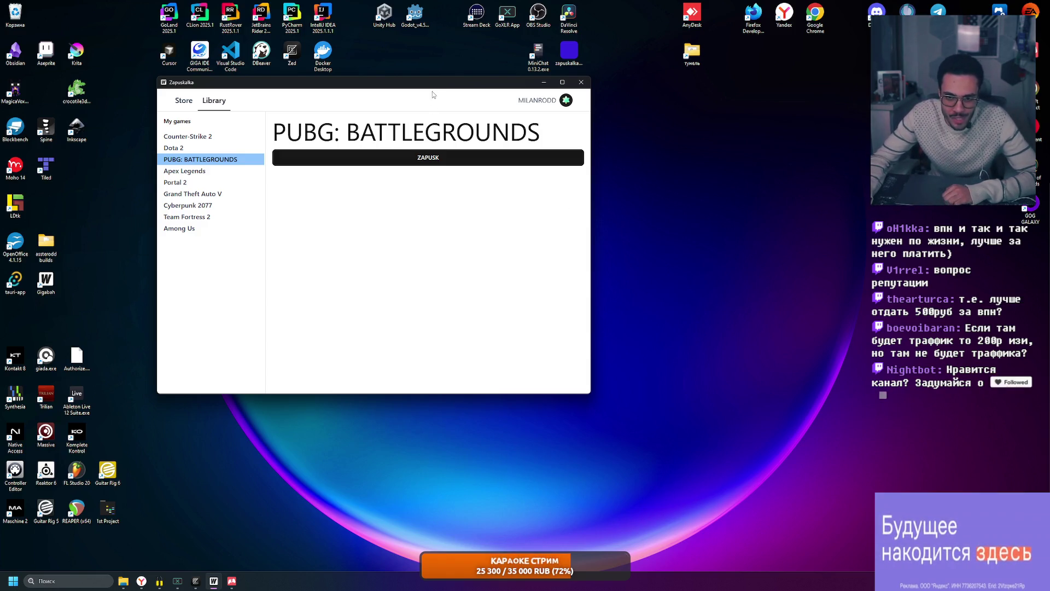
pyautogui.moveTo(442, 88); pyautogui.dragTo(587, 150)
pyautogui.moveTo(777, 131)
pyautogui.mouseDown()
pyautogui.moveTo(277, 510)
pyautogui.moveTo(311, 466)
pyautogui.moveTo(762, 132)
pyautogui.moveTo(311, 461)
pyautogui.moveTo(757, 131)
pyautogui.moveTo(308, 466)
pyautogui.moveTo(793, 156)
pyautogui.moveTo(759, 128)
pyautogui.moveTo(306, 465)
pyautogui.moveTo(764, 88)
pyautogui.moveTo(756, 128)
pyautogui.moveTo(309, 461)
pyautogui.mouseUp()
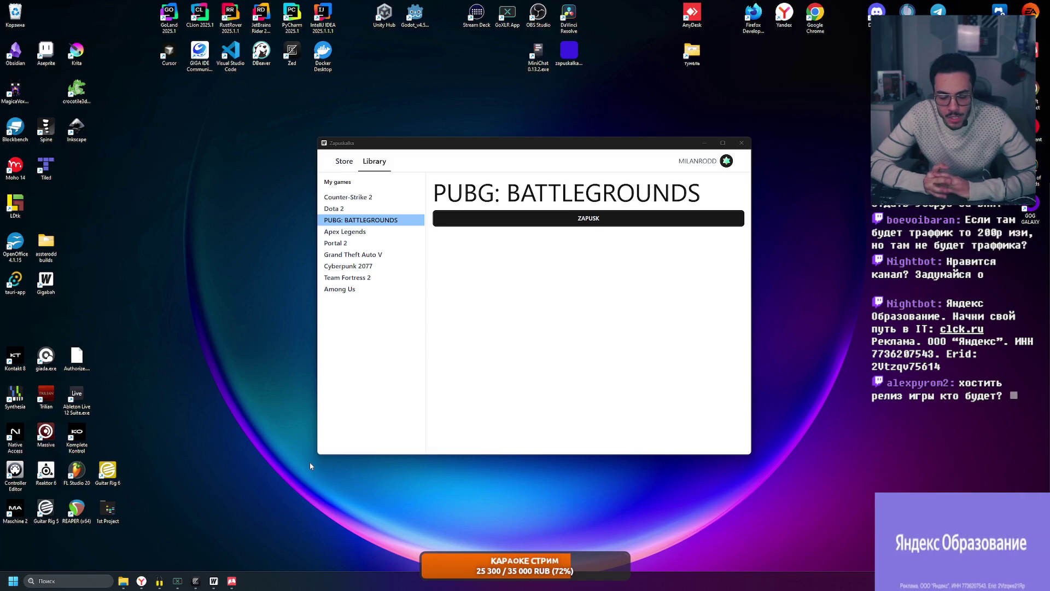
# - Bring Excalidraw back and rubber-band select every element of the Community Version flow diagram
pyautogui.moveTo(141, 581)
pyautogui.click(305, 420)
pyautogui.moveTo(59, 180); pyautogui.dragTo(588, 446)
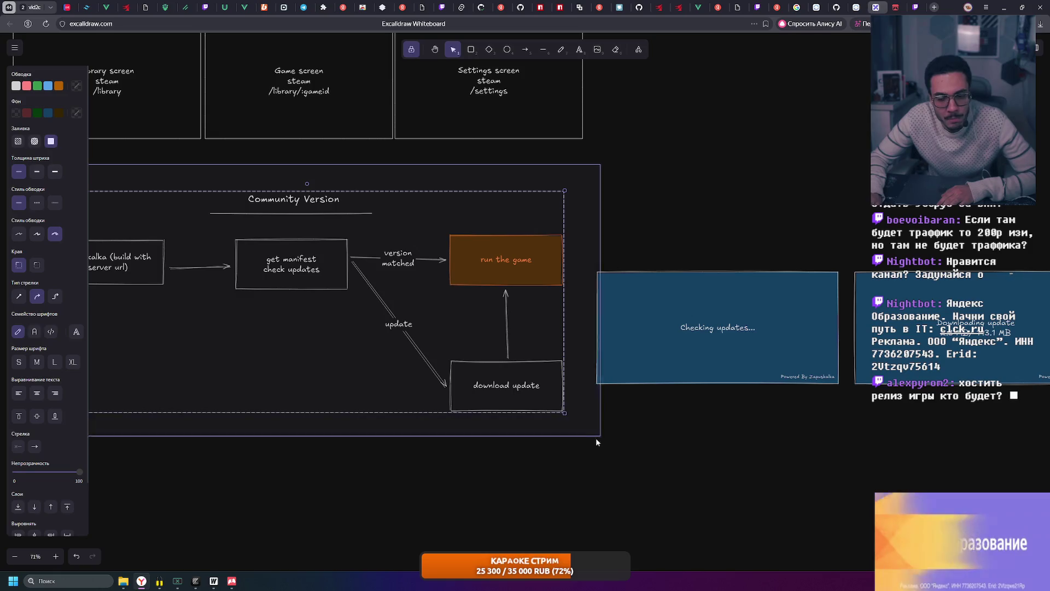
pyautogui.hscroll(-3, 328, 246)
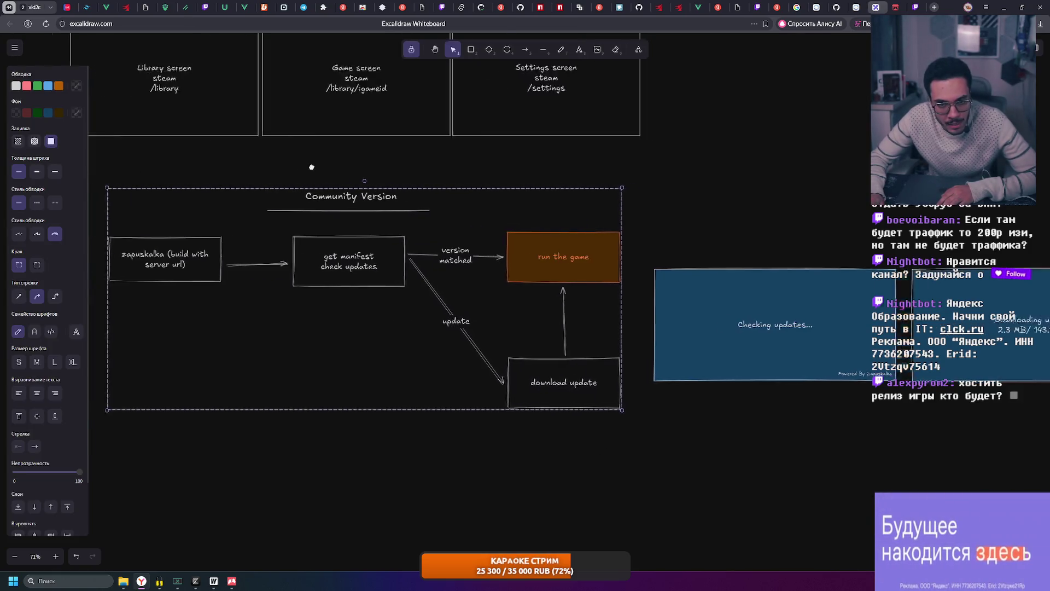
pyautogui.moveTo(138, 166); pyautogui.dragTo(684, 440)
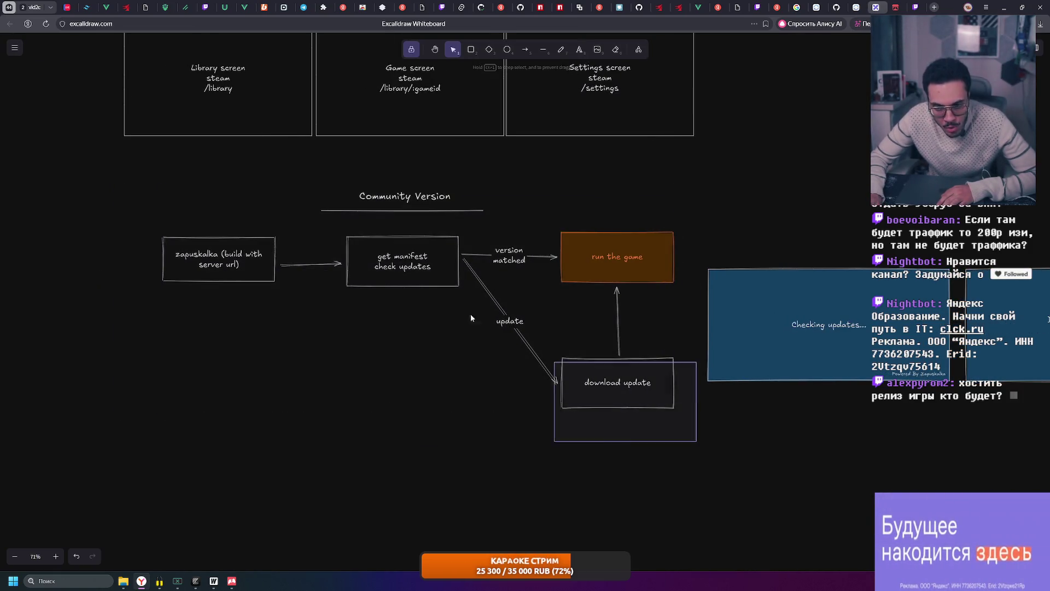
pyautogui.moveTo(153, 175); pyautogui.dragTo(697, 443)
pyautogui.moveTo(145, 169)
pyautogui.mouseDown()
pyautogui.moveTo(725, 450)
pyautogui.moveTo(158, 168)
pyautogui.mouseUp()
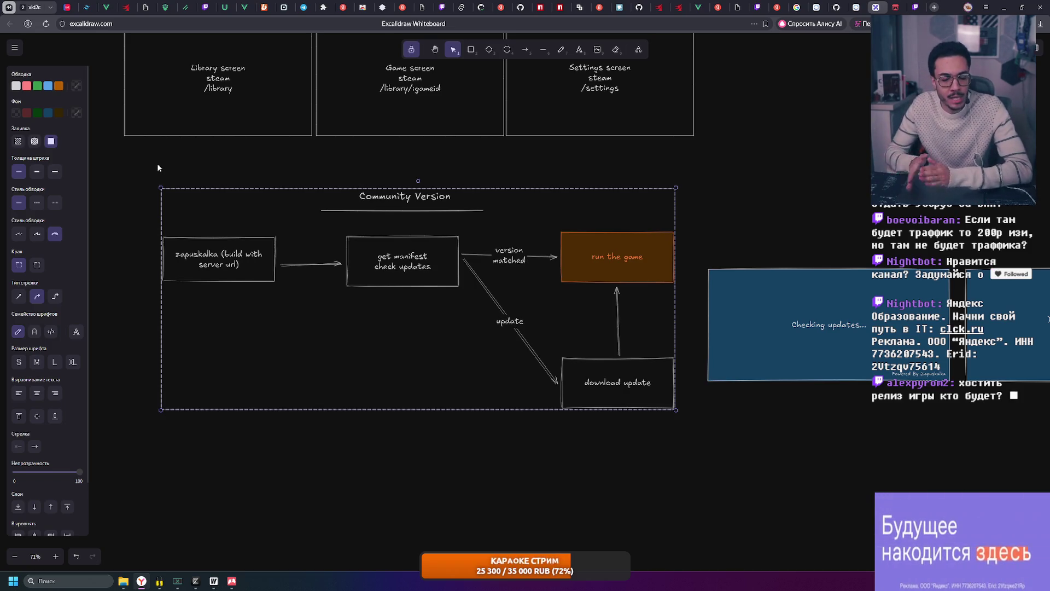
pyautogui.moveTo(138, 172)
pyautogui.mouseDown()
pyautogui.moveTo(687, 425)
pyautogui.moveTo(230, 201)
pyautogui.moveTo(149, 167)
pyautogui.moveTo(689, 437)
pyautogui.moveTo(685, 423)
pyautogui.mouseUp()
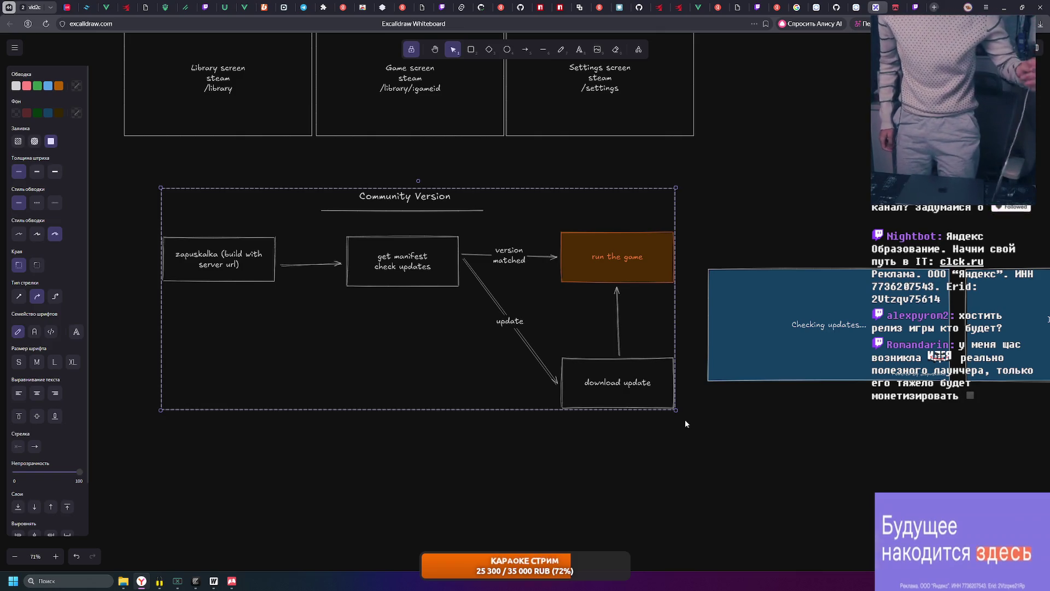
pyautogui.scroll(3, 584, 339)
pyautogui.hscroll(-3, 585, 339)
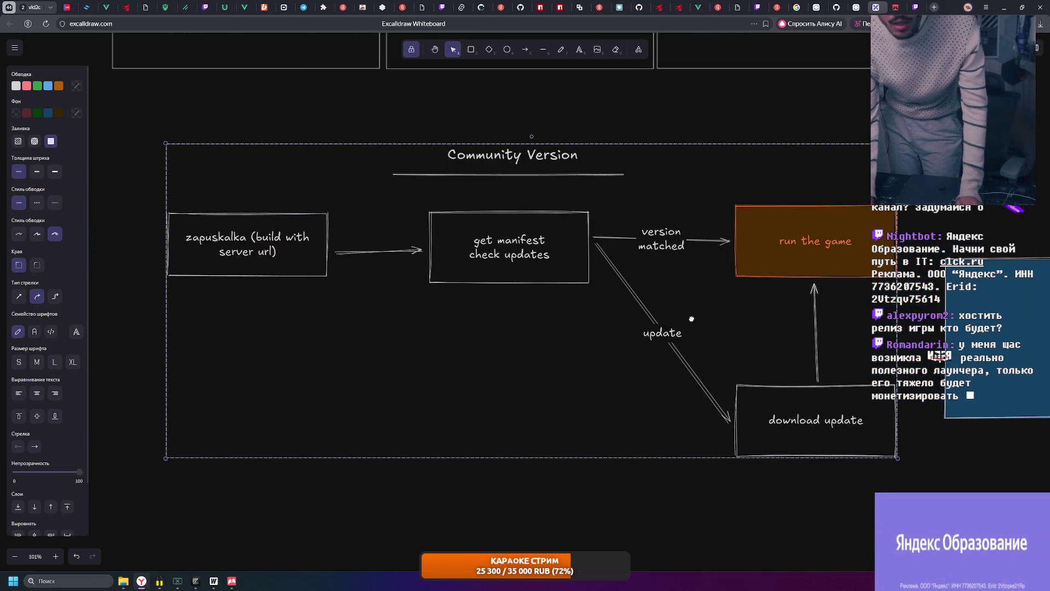
pyautogui.click(572, 131)
pyautogui.moveTo(734, 241)
pyautogui.mouseDown()
pyautogui.moveTo(591, 223)
pyautogui.moveTo(596, 313)
pyautogui.moveTo(594, 257)
pyautogui.mouseUp()
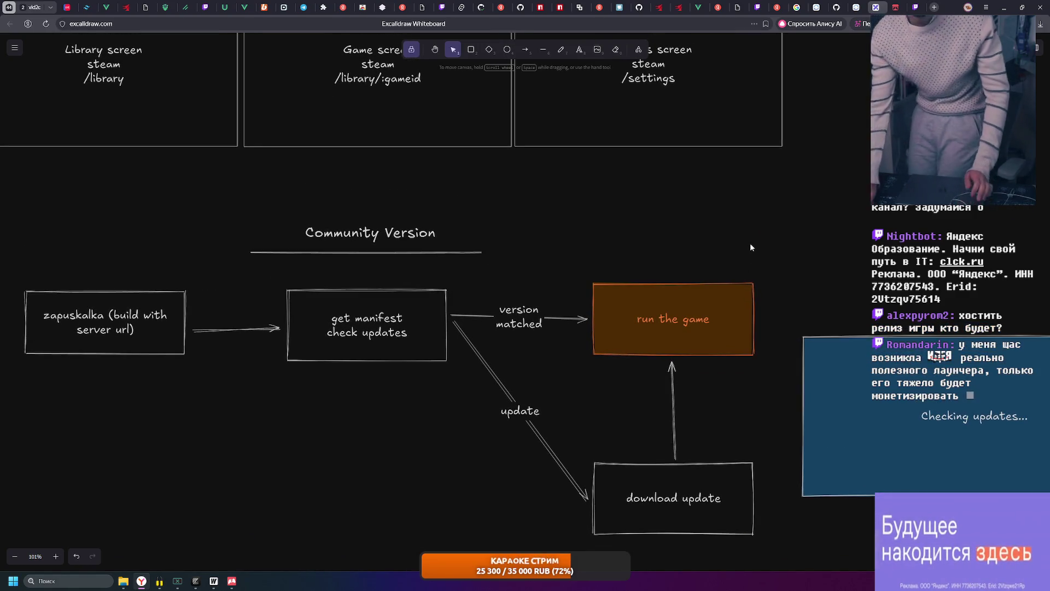